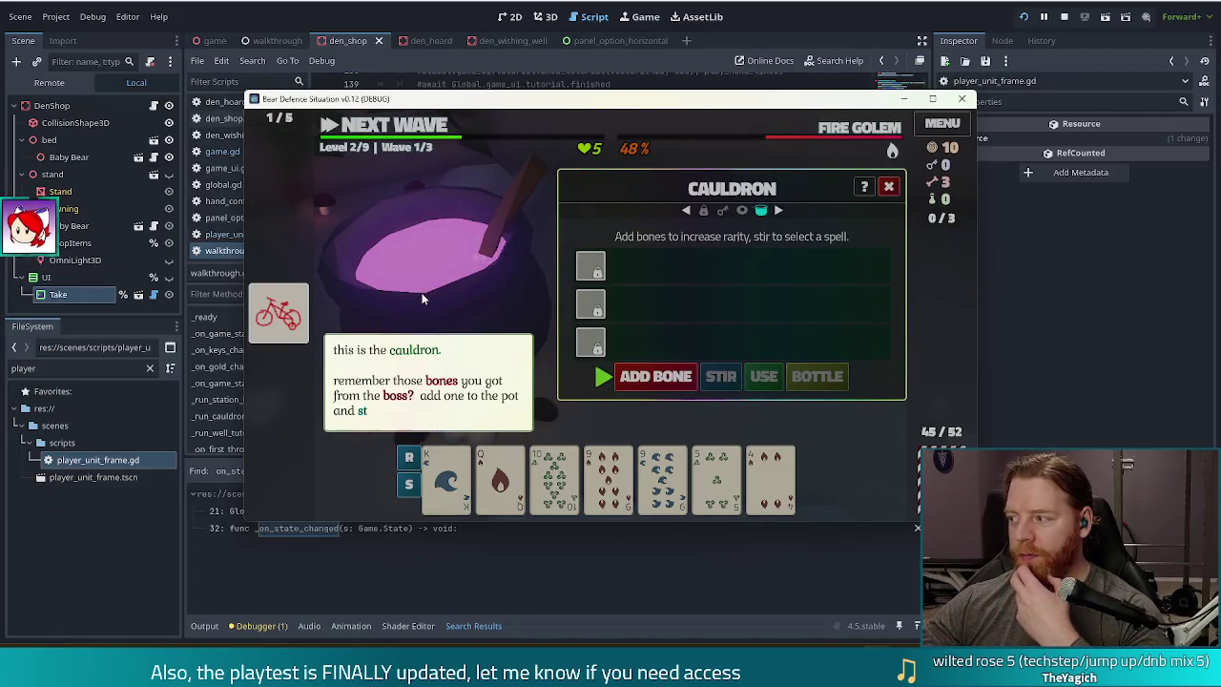
- Add a bone, stir the cauldron, and cast Alter: Duplicate Card on the King of Water
{"action": "left_click", "coordinate": [489, 278]}
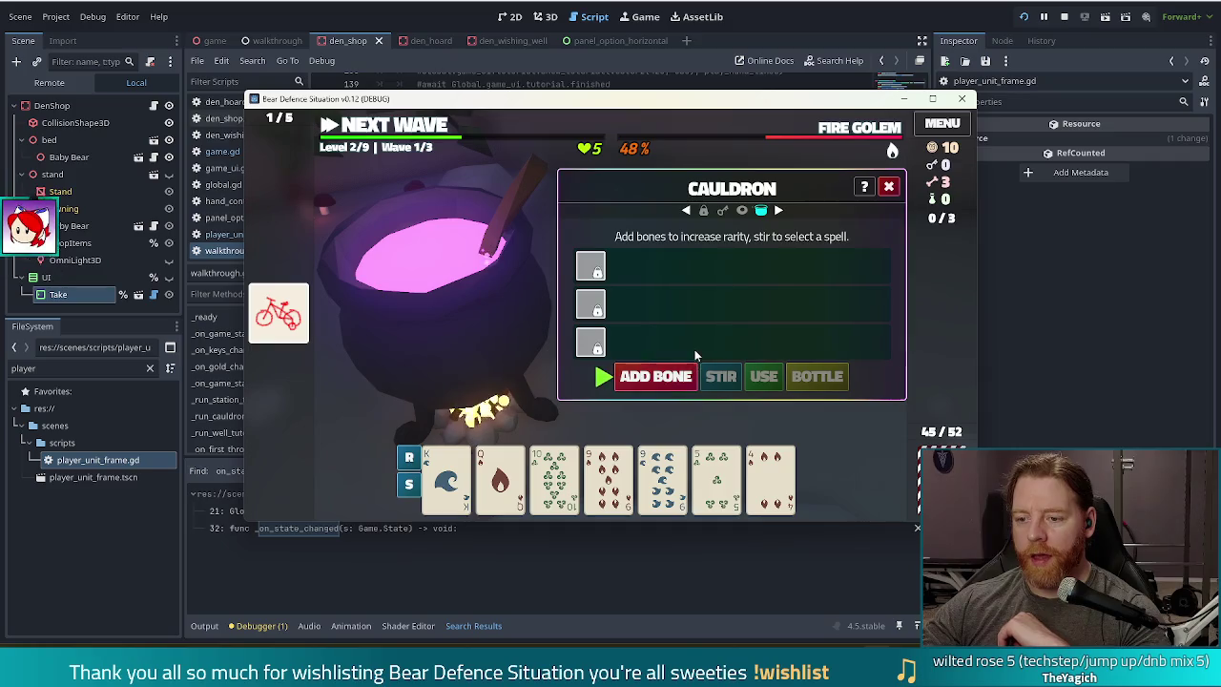
{"action": "left_click", "coordinate": [673, 377]}
{"action": "left_click", "coordinate": [731, 378]}
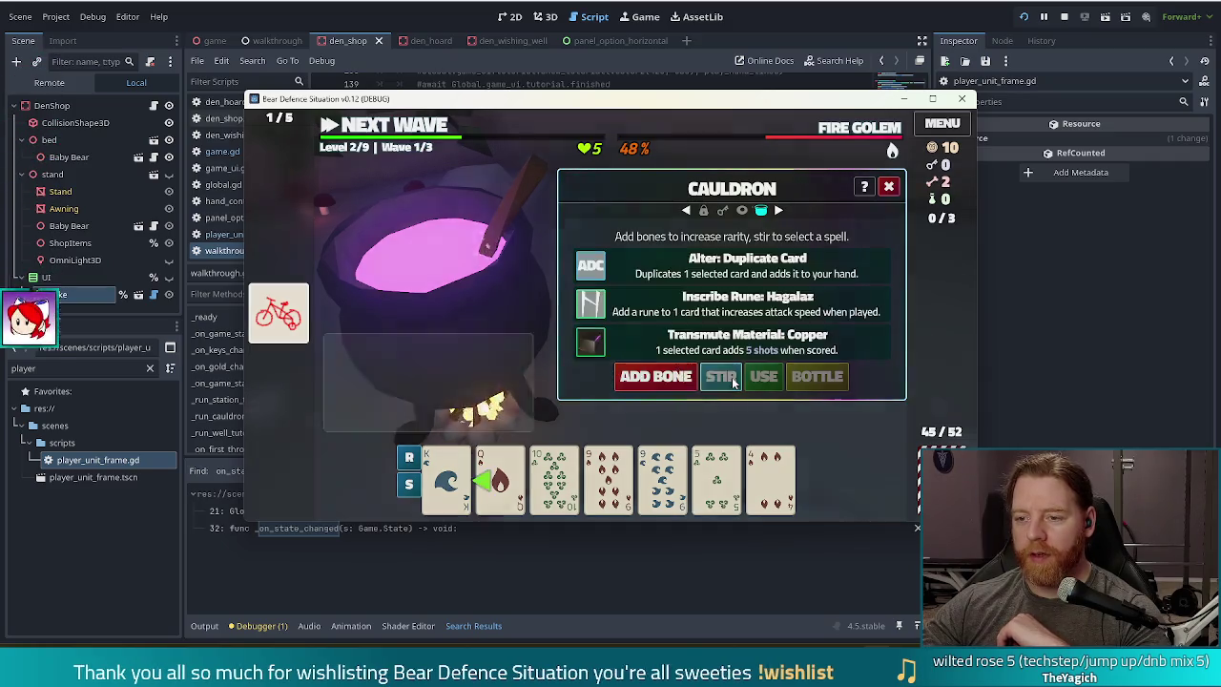
{"action": "left_click", "coordinate": [506, 264]}
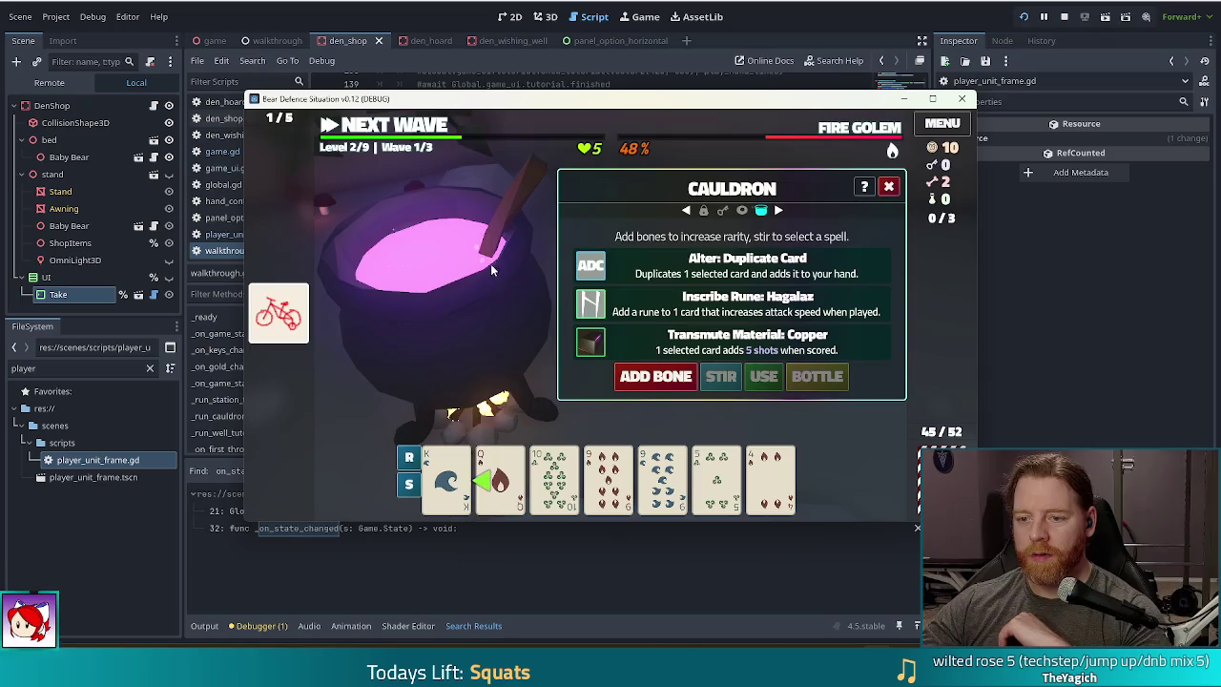
{"action": "left_click", "coordinate": [447, 477]}
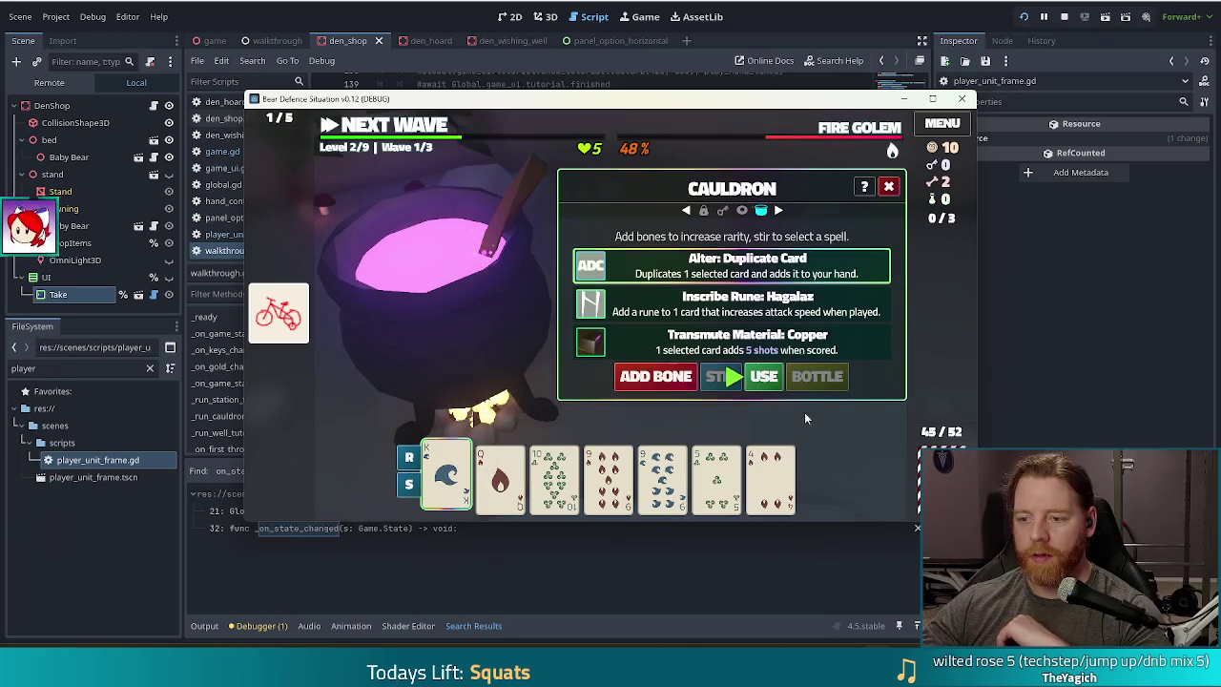
{"action": "left_click", "coordinate": [763, 376]}
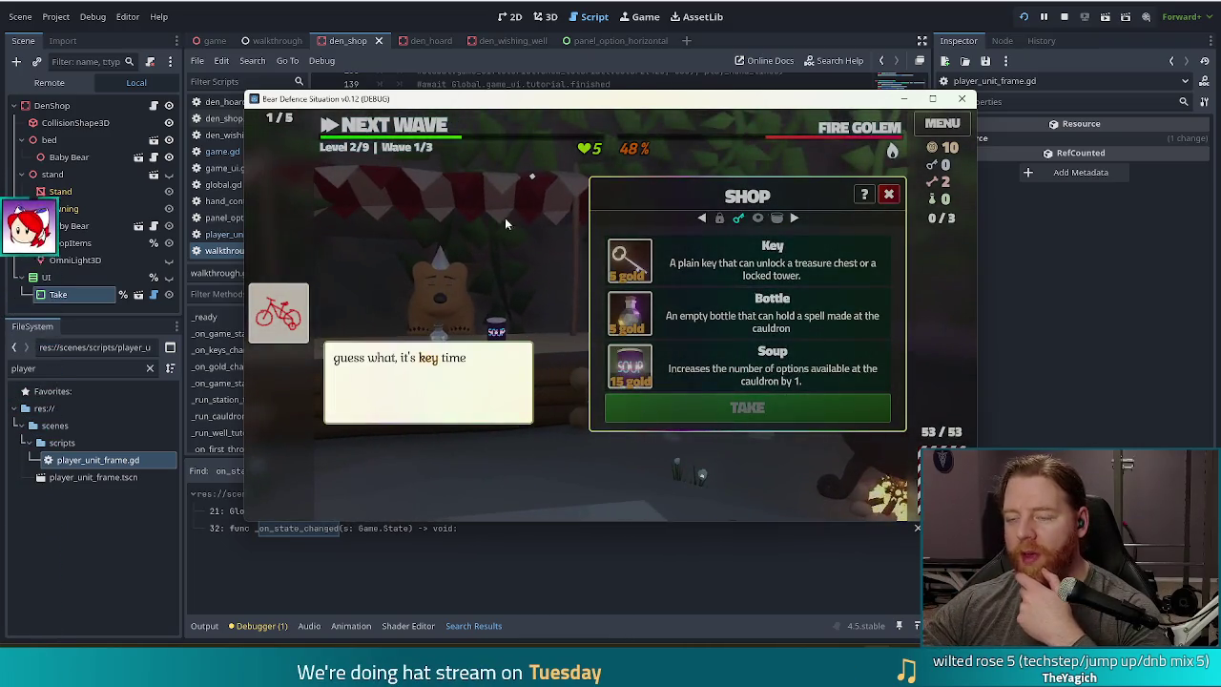
- Restart the game with New Game, clear wave 1, and enable Highlight Best Hand in Settings
{"action": "left_click", "coordinate": [1062, 19]}
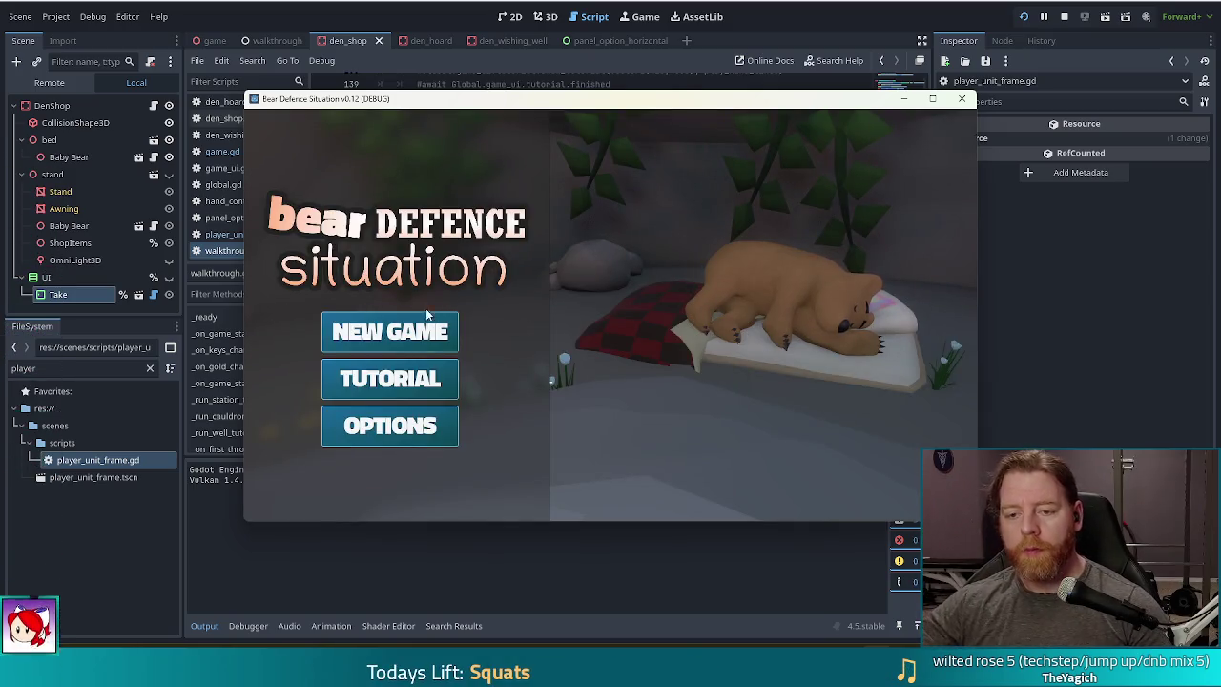
{"action": "left_click", "coordinate": [428, 339]}
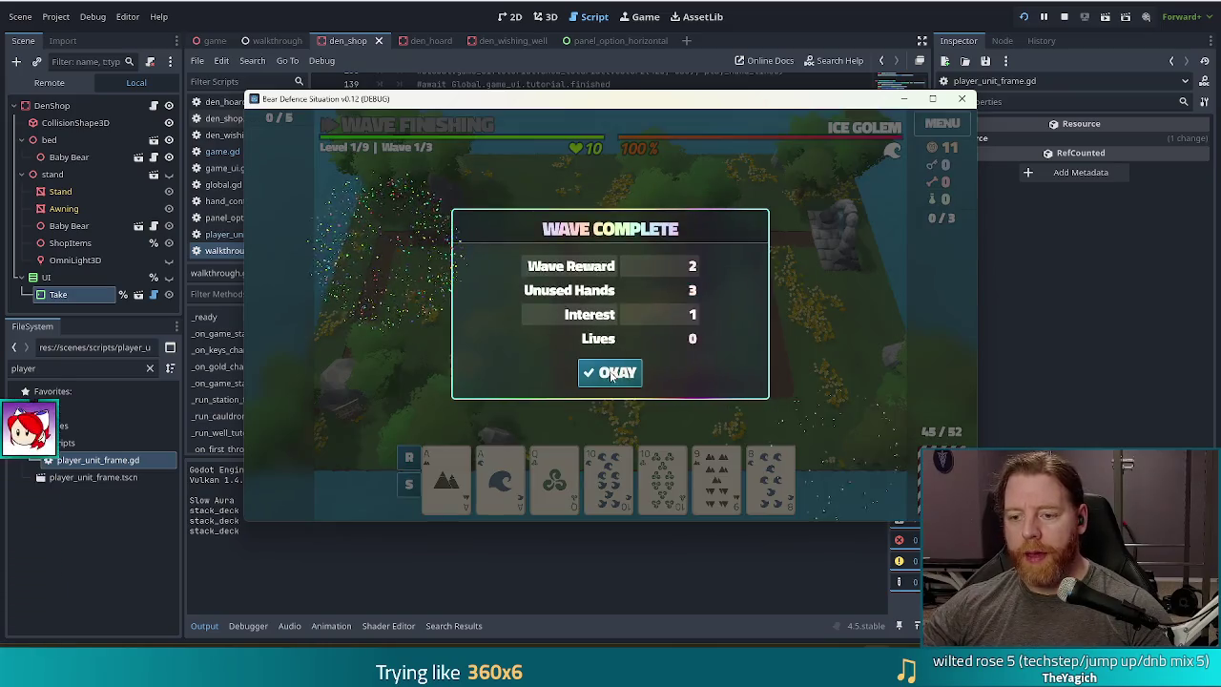
{"action": "left_click", "coordinate": [610, 372]}
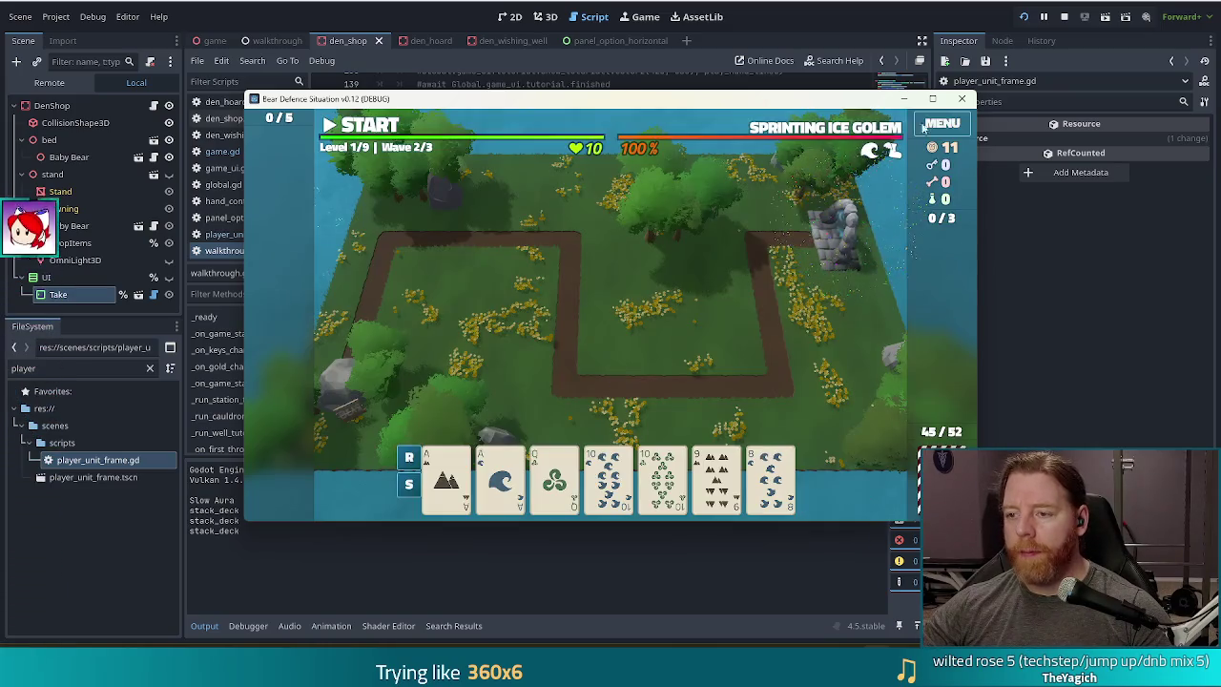
{"action": "left_click", "coordinate": [941, 123]}
{"action": "left_click", "coordinate": [615, 442]}
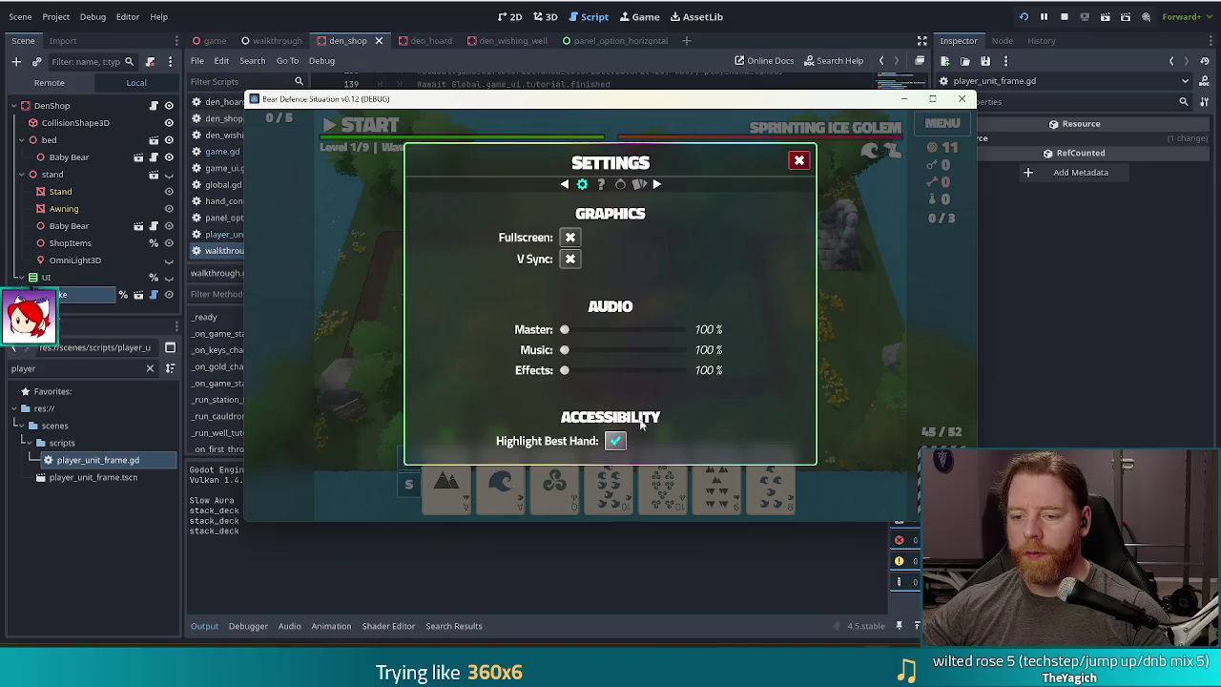
{"action": "left_click", "coordinate": [800, 161]}
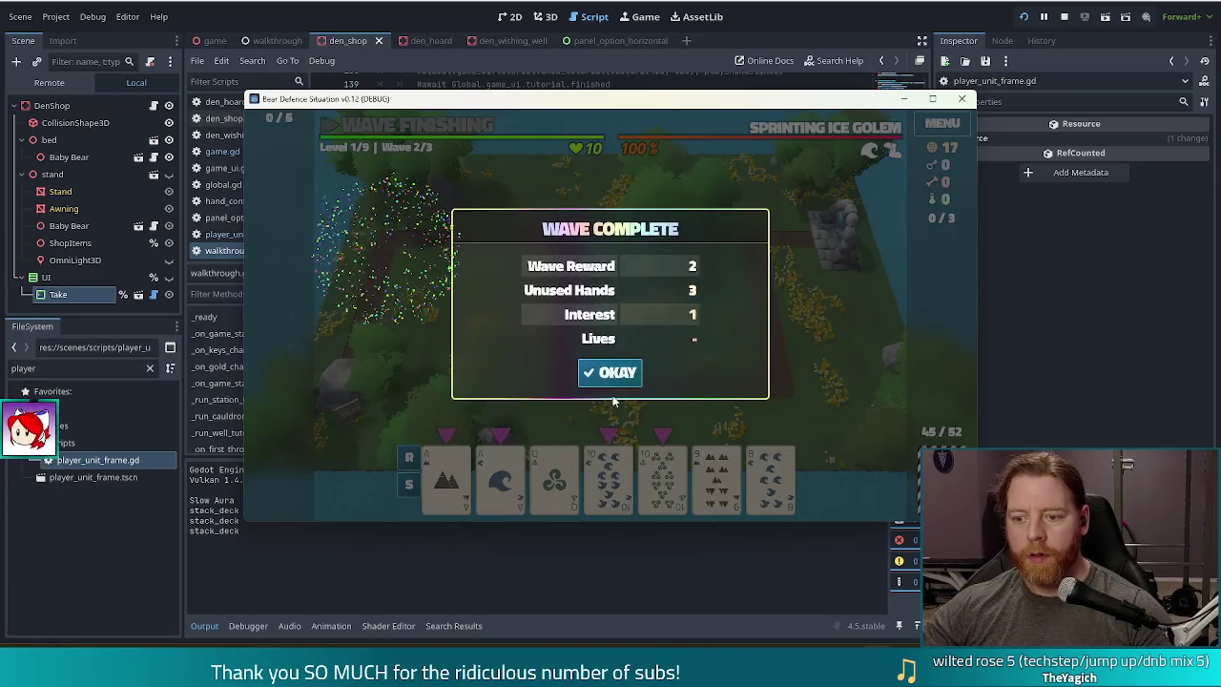
- Clear waves two and three, then upgrade the Ballista Tower's Shots
{"action": "left_click", "coordinate": [612, 373]}
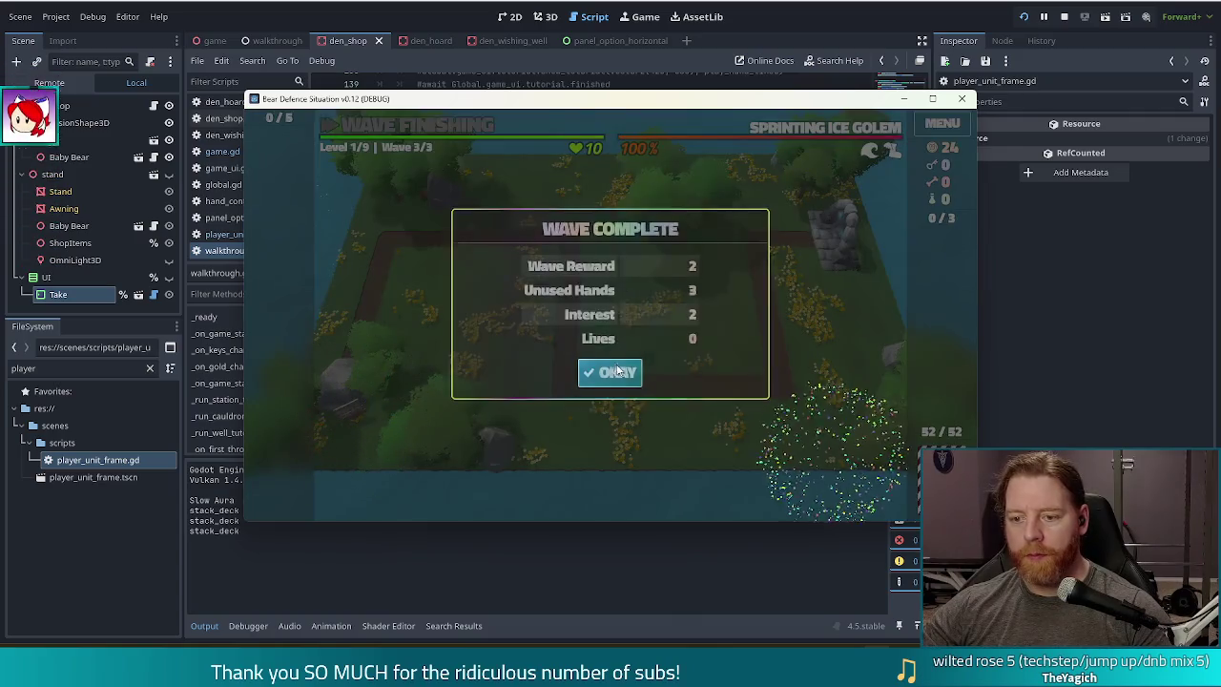
{"action": "left_click", "coordinate": [612, 370]}
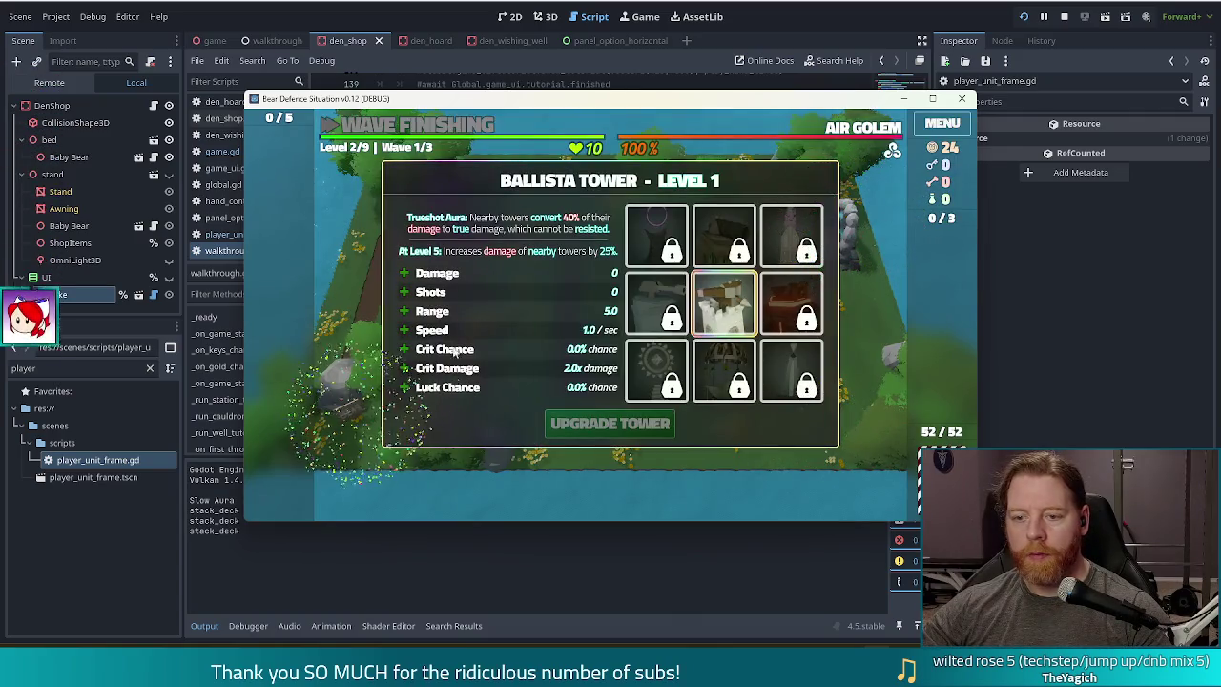
{"action": "left_click", "coordinate": [477, 292]}
{"action": "left_click", "coordinate": [632, 426]}
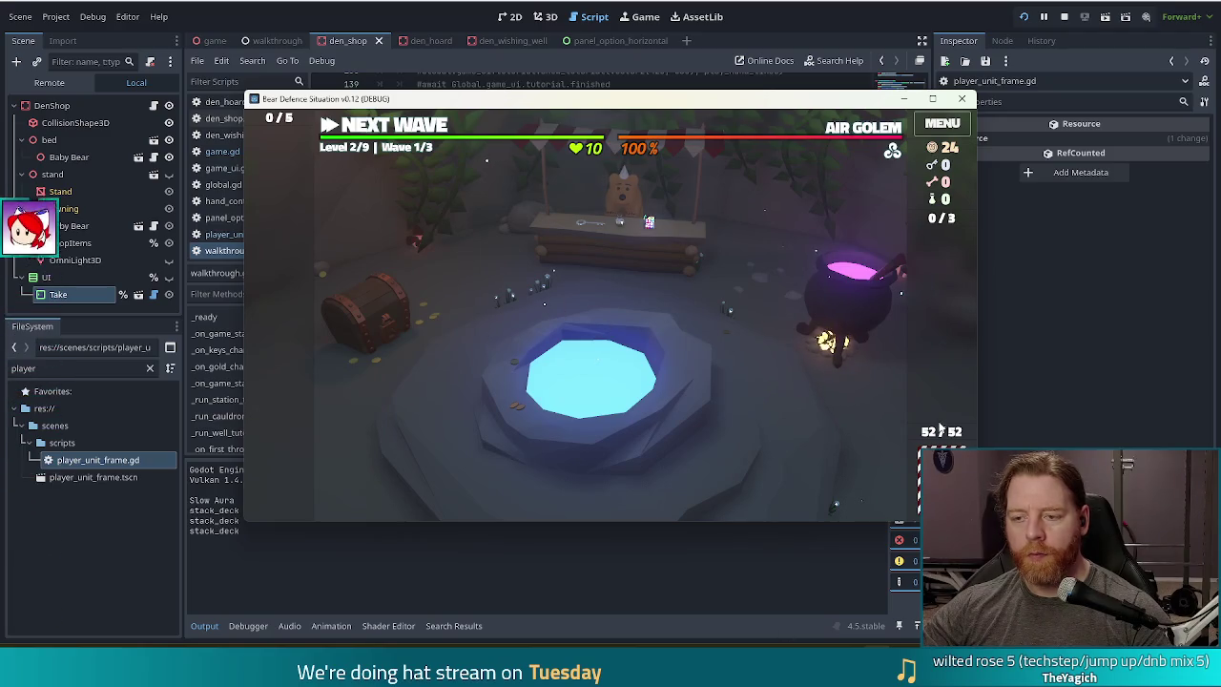
- Open the cauldron and debug console, and filter the editor FileSystem for 'dupli'
{"action": "left_click", "coordinate": [852, 306]}
{"action": "key", "text": "grave"}
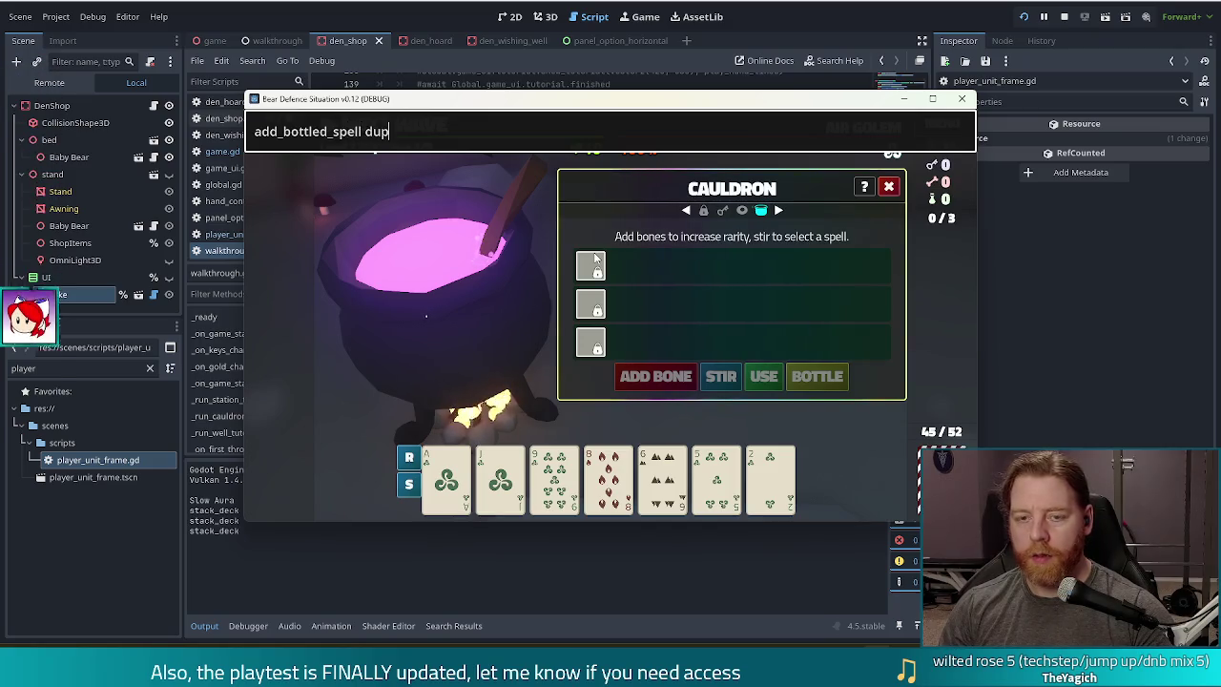
{"action": "type", "text": "licate_"}
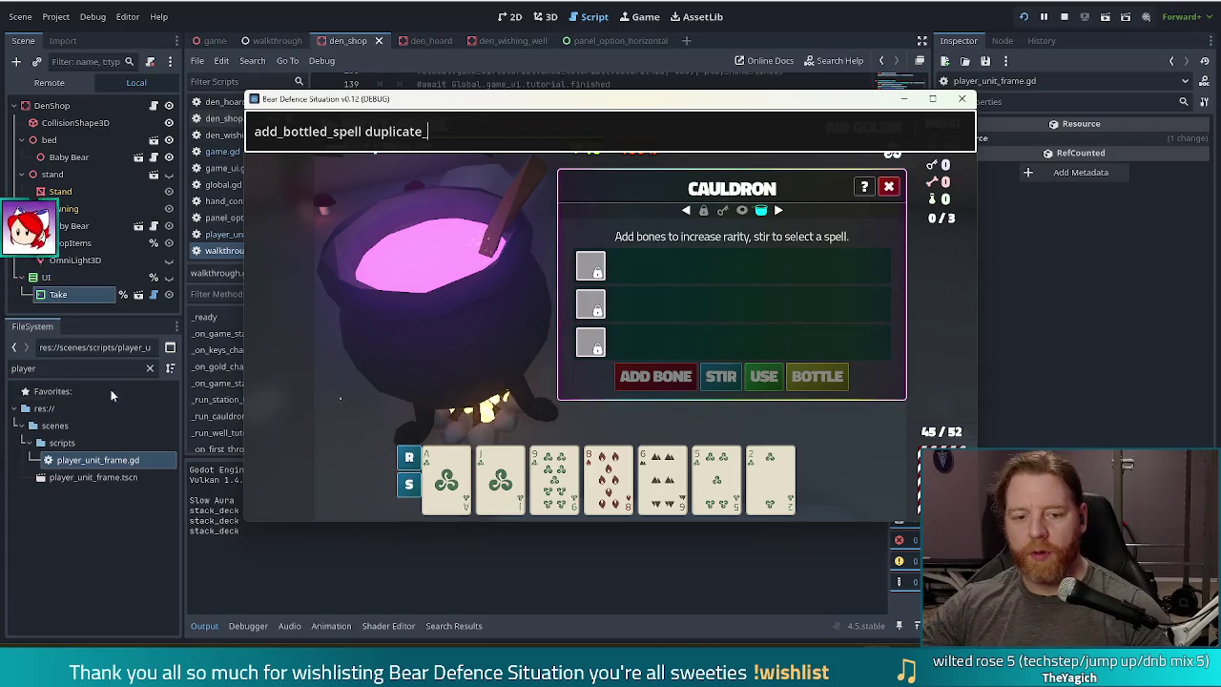
{"action": "key", "text": "F8"}
{"action": "type", "text": "dupli"}
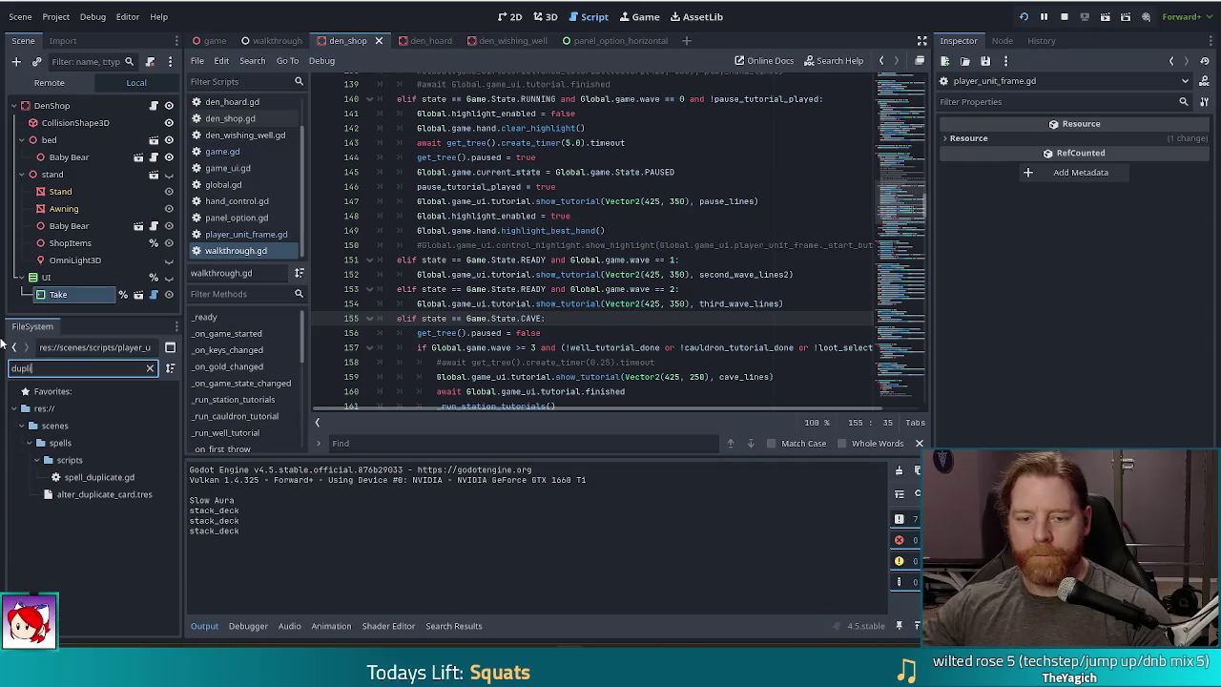
{"action": "key", "text": "alt+Tab"}
- Run 'add_bottled_spell alter_duplicate_card' in the console, then close the console
{"action": "double_click", "coordinate": [405, 133]}
{"action": "type", "text": "a"}
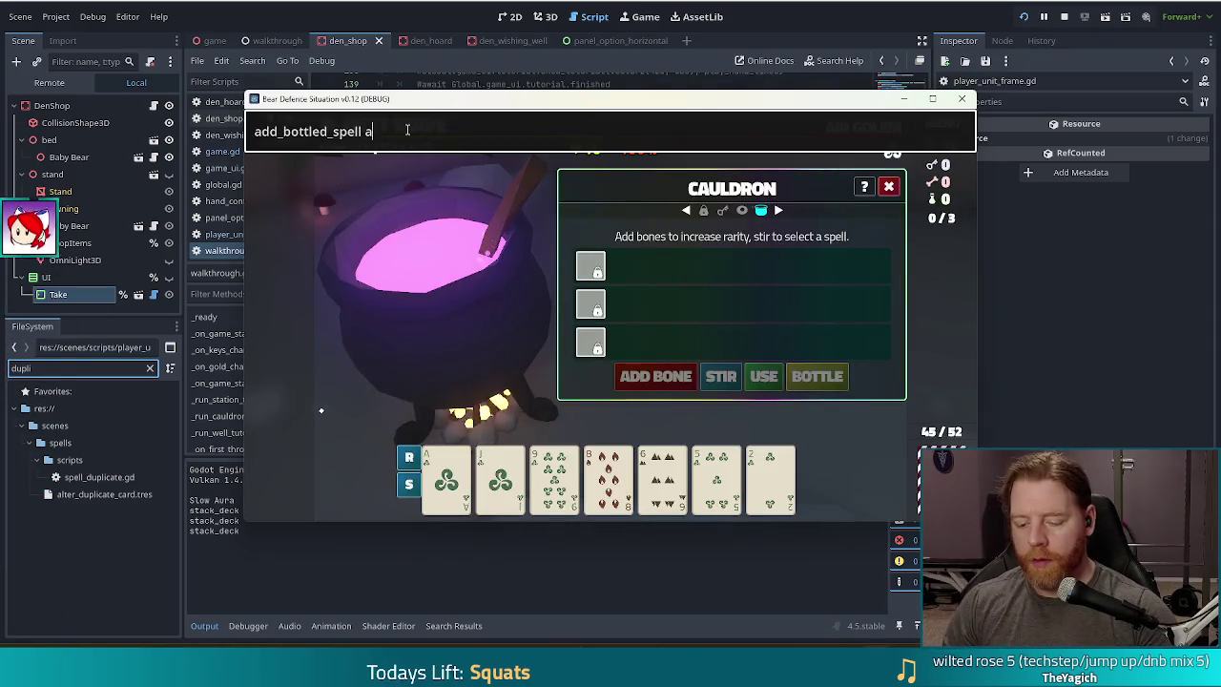
{"action": "type", "text": "lter_duplicate_card"}
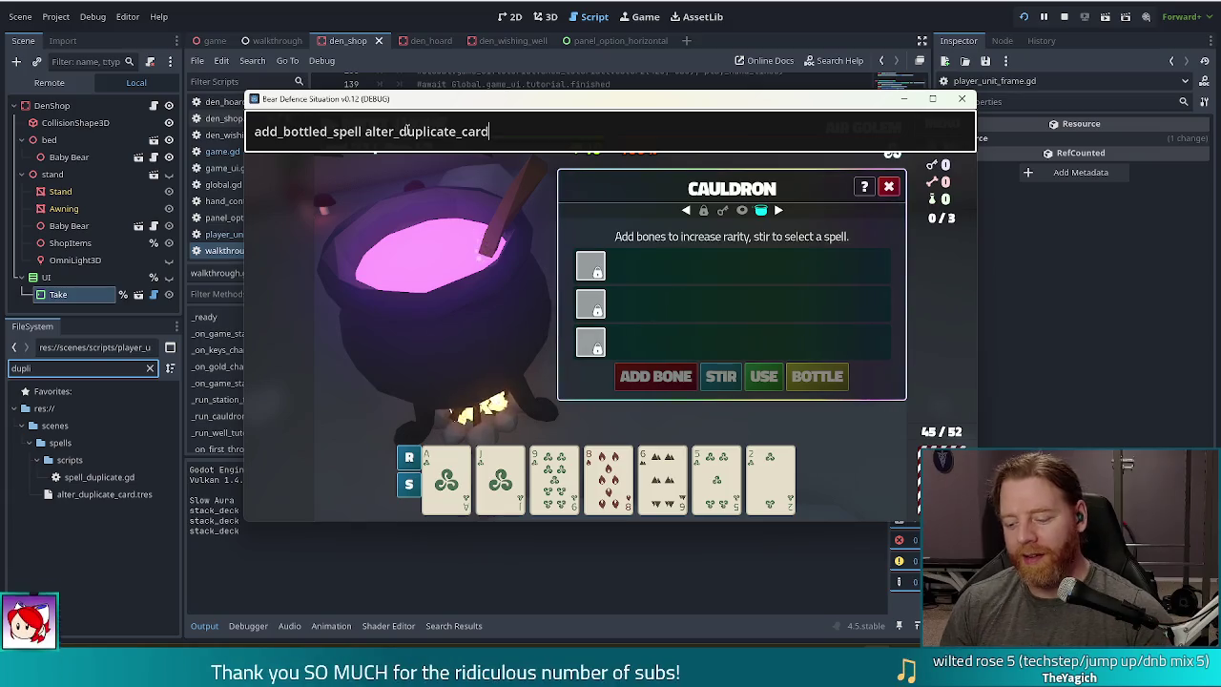
{"action": "key", "text": "Return"}
{"action": "key", "text": "Escape"}
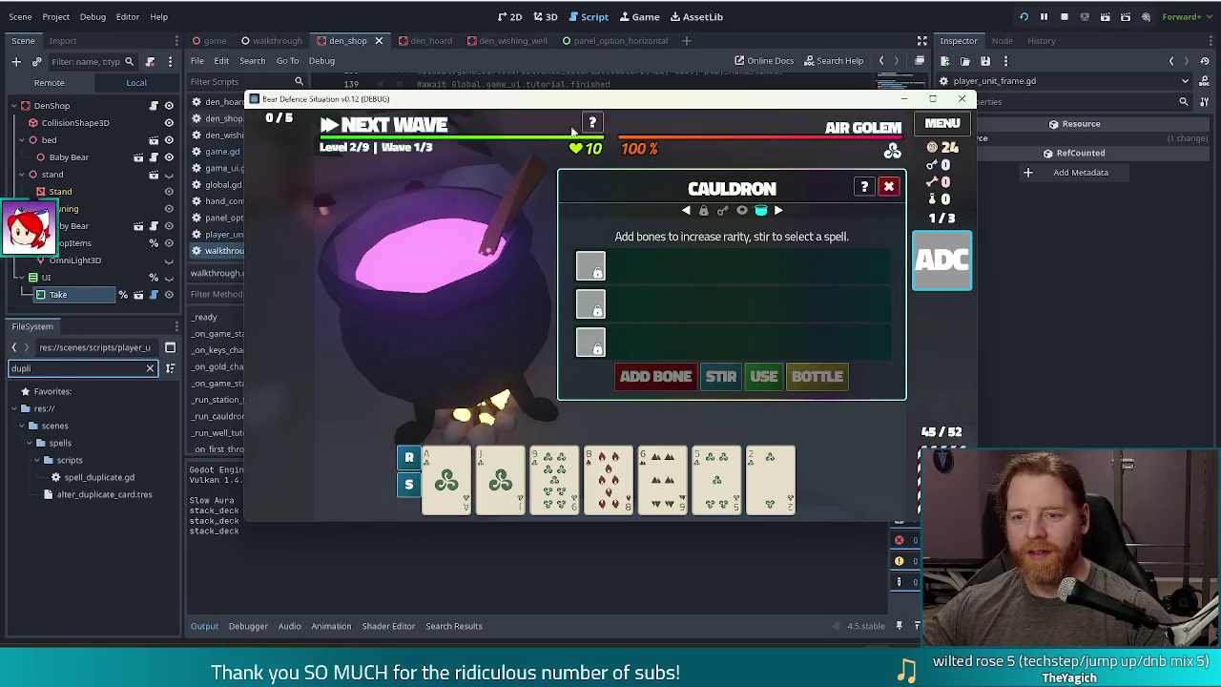
- Cast the bottled Duplicate Card spell on the Ace of Wind
{"action": "left_click", "coordinate": [446, 477]}
{"action": "left_click", "coordinate": [943, 263]}
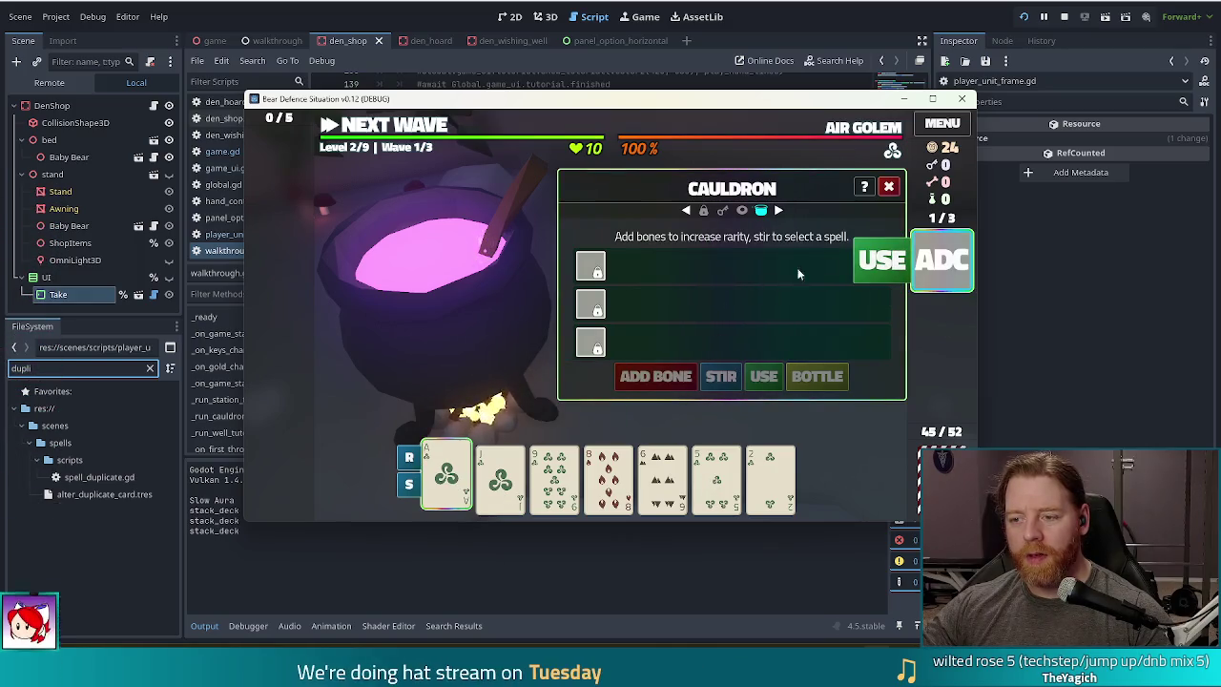
{"action": "left_click", "coordinate": [880, 264]}
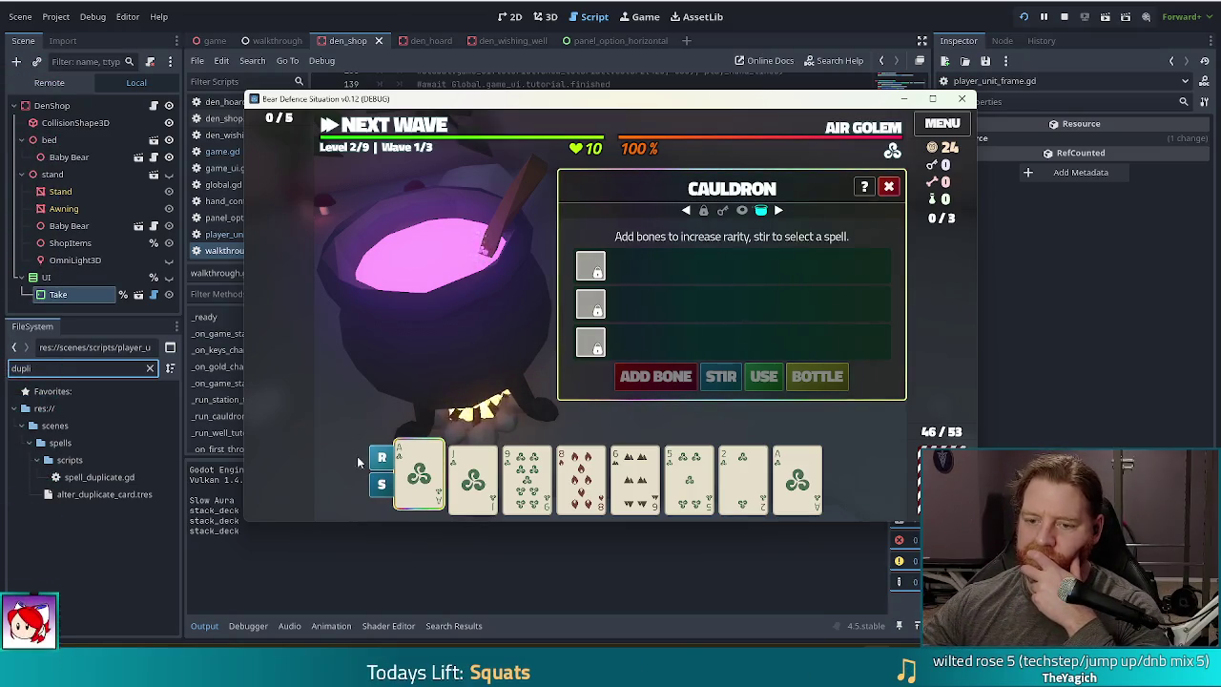
- Leave the den for the level map and stop the running game
{"action": "mouse_move", "coordinate": [412, 485]}
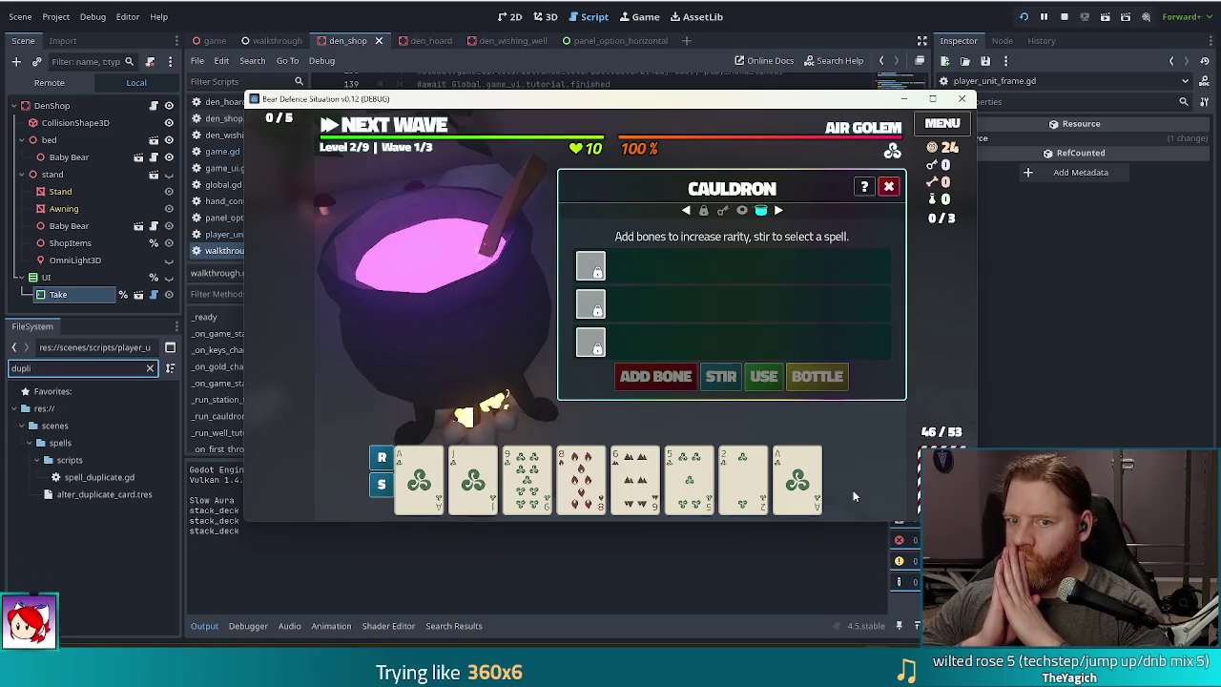
{"action": "left_click", "coordinate": [423, 130]}
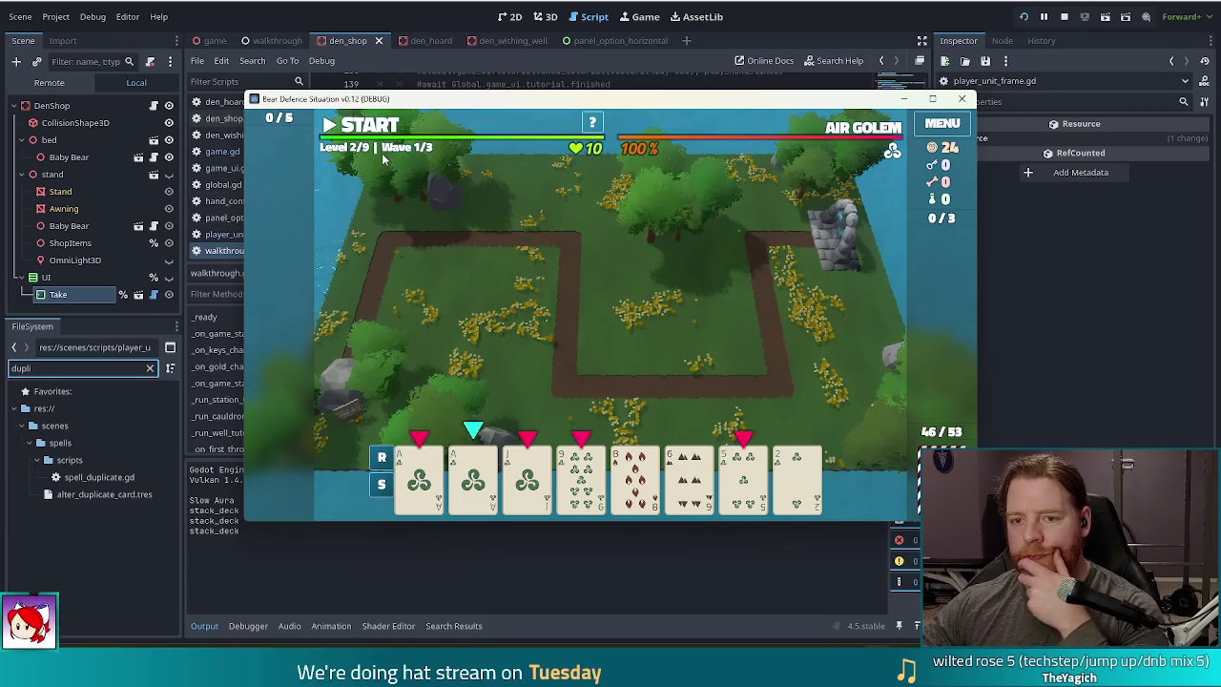
{"action": "left_click", "coordinate": [961, 98]}
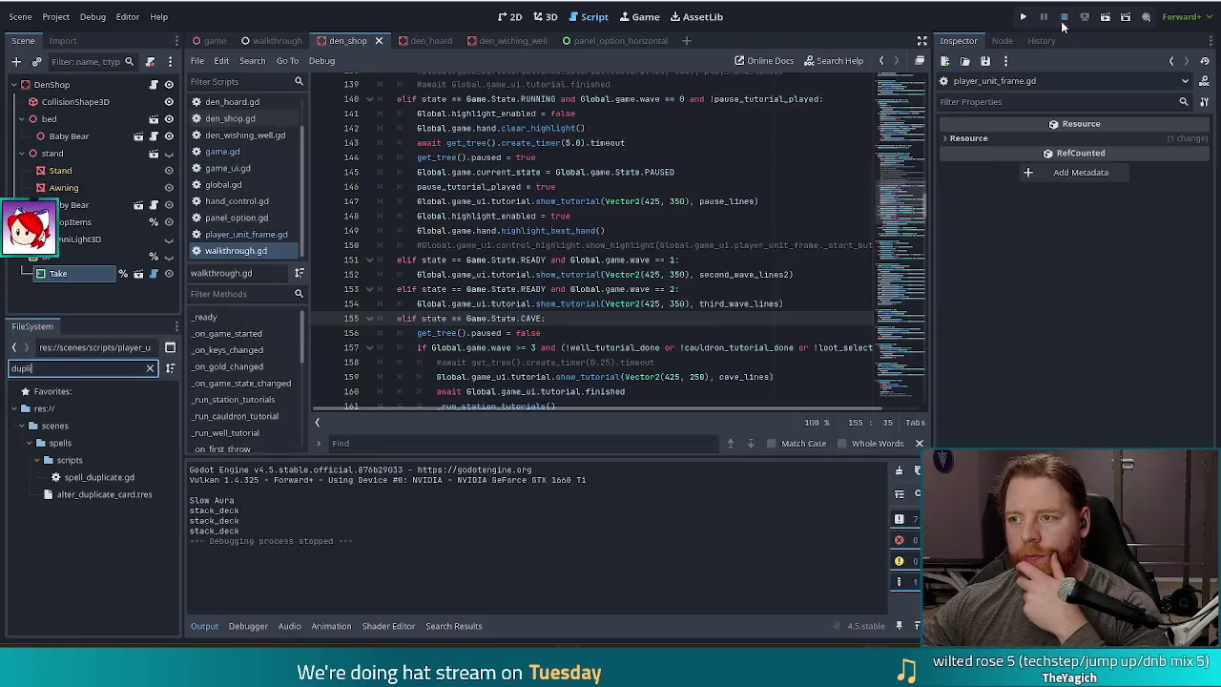
- Relaunch the project, start the tutorial game and dismiss its dialogue
{"action": "left_click", "coordinate": [1021, 17]}
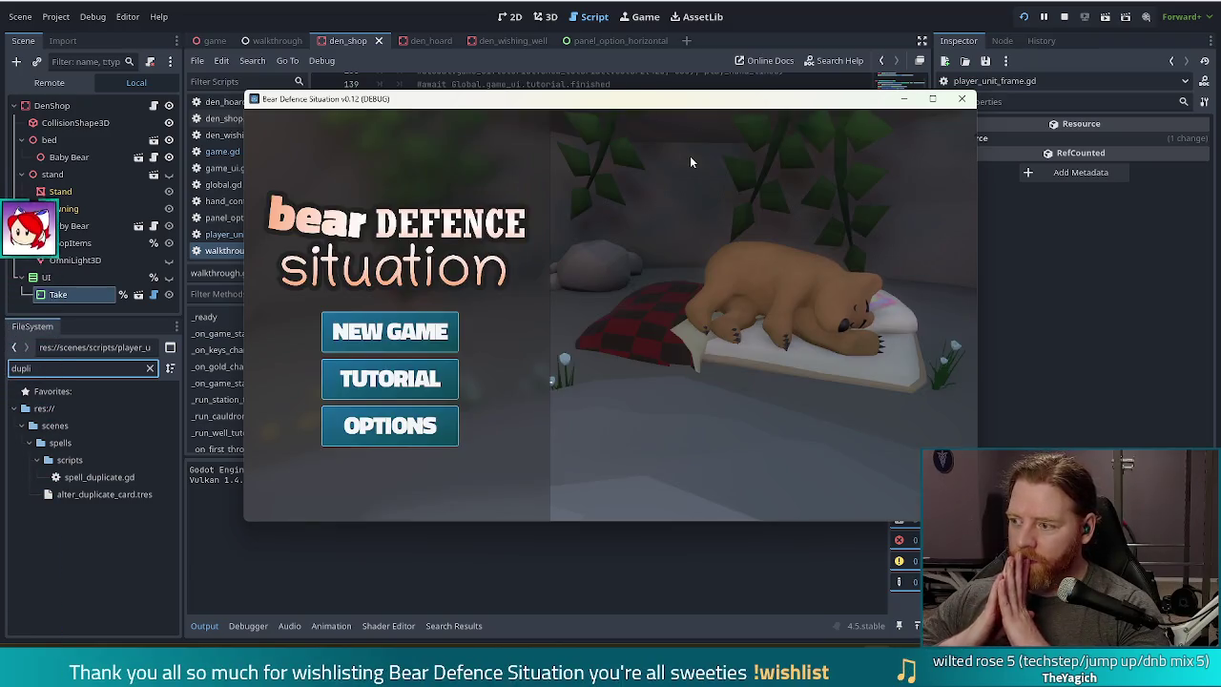
{"action": "left_click", "coordinate": [389, 379]}
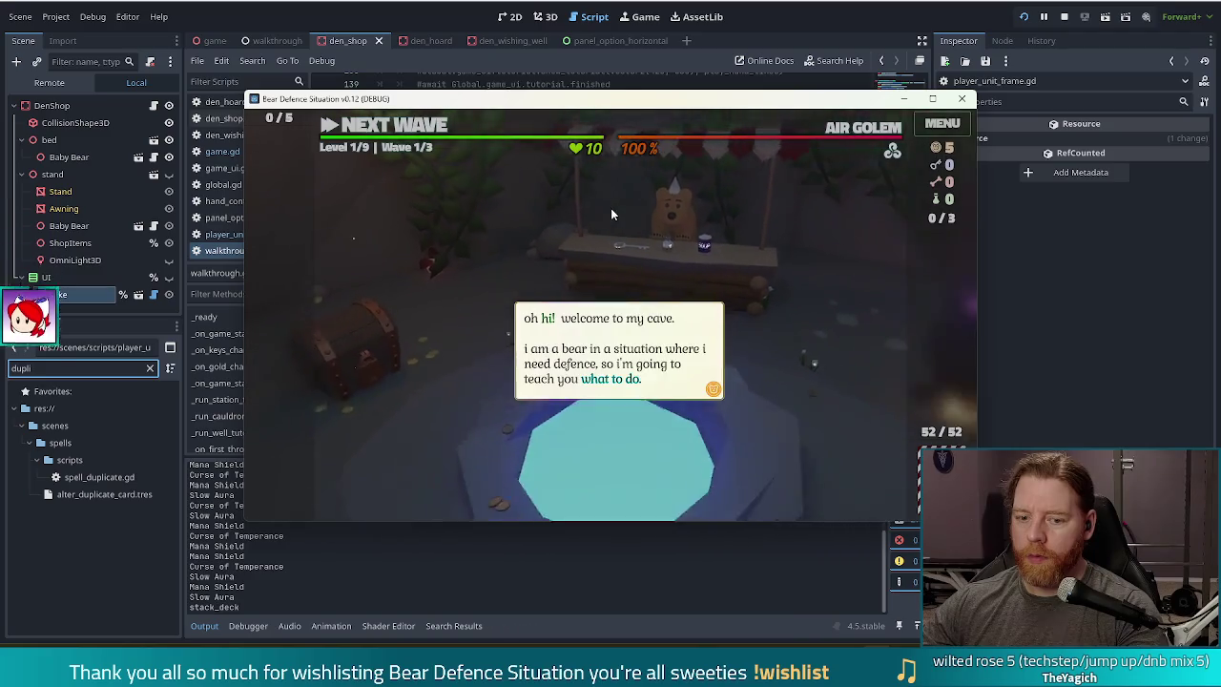
{"action": "left_click", "coordinate": [565, 229]}
{"action": "left_click", "coordinate": [565, 229]}
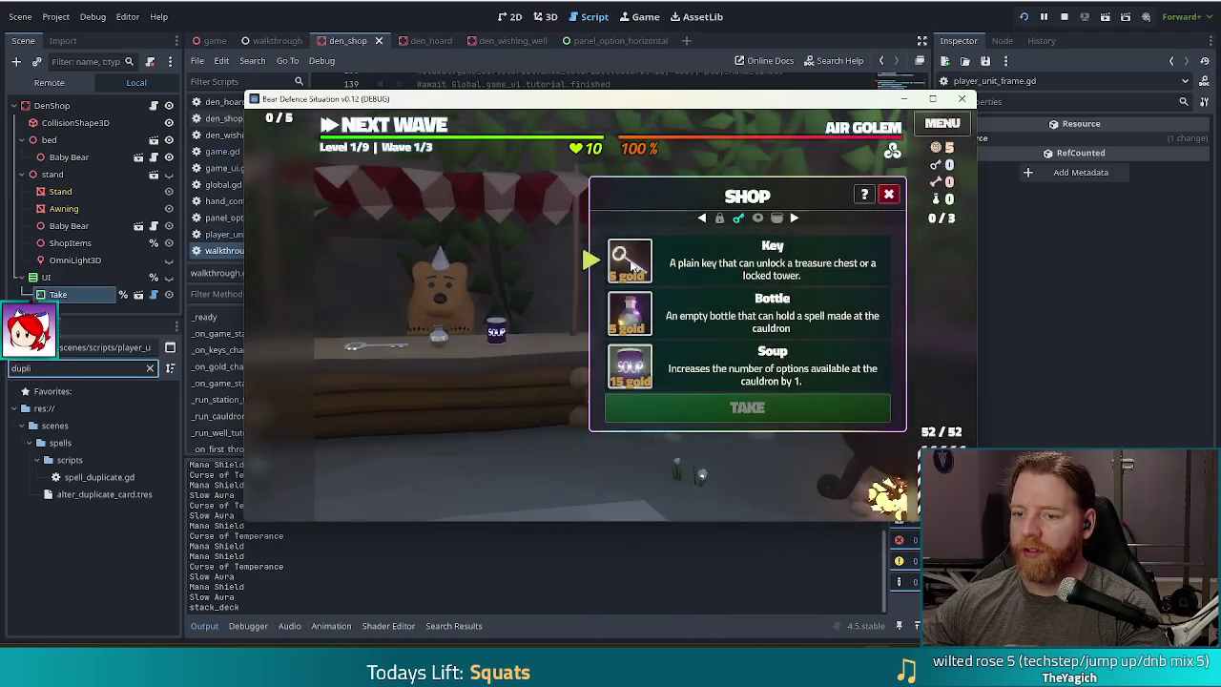
{"action": "left_click", "coordinate": [493, 269]}
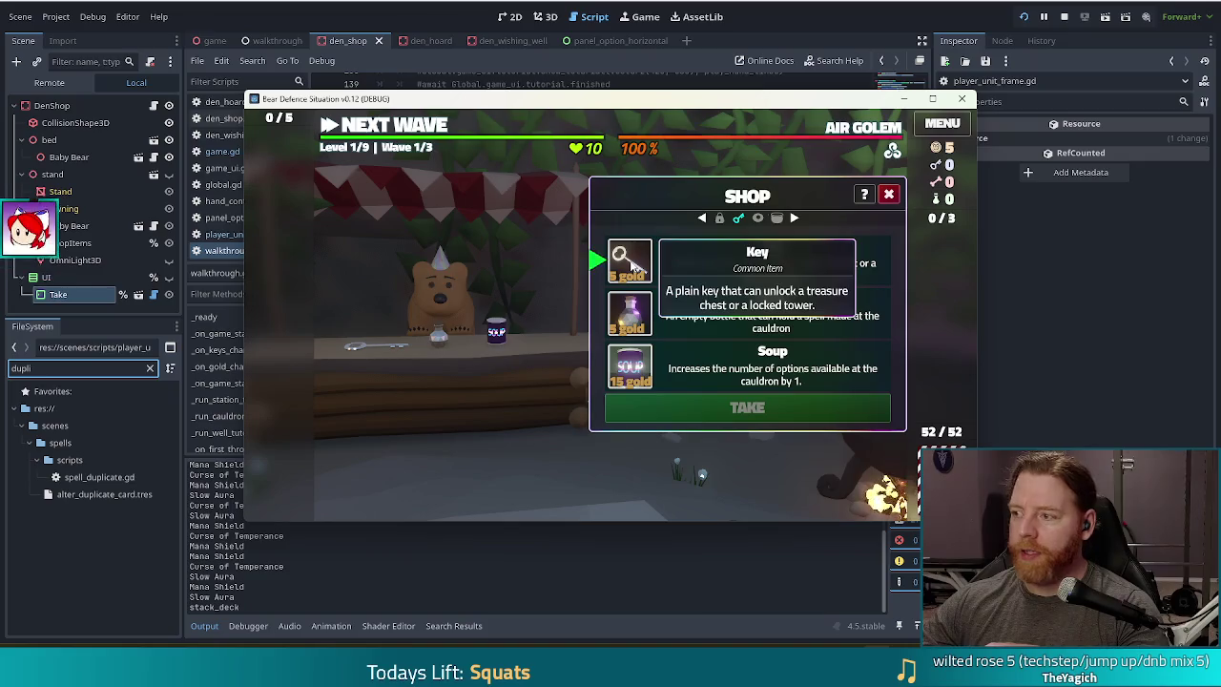
- Buy the Key from the den shop for 5 gold and close the shop
{"action": "left_click", "coordinate": [739, 267]}
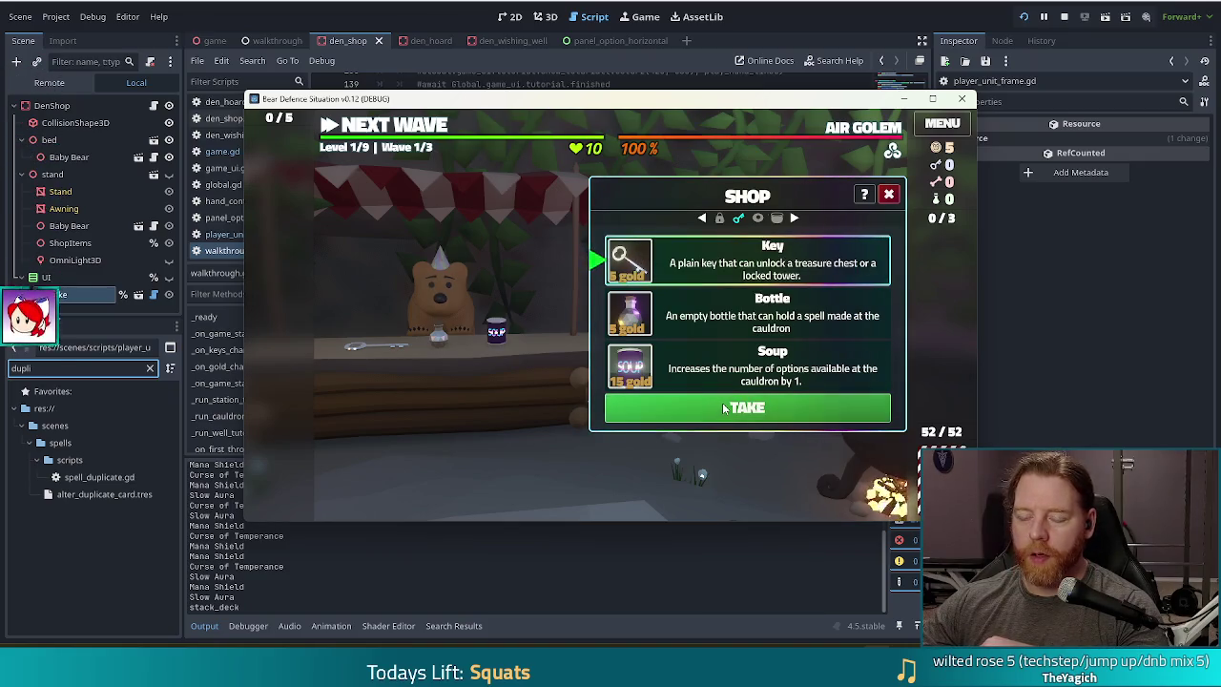
{"action": "left_click", "coordinate": [723, 409]}
{"action": "left_click", "coordinate": [448, 250]}
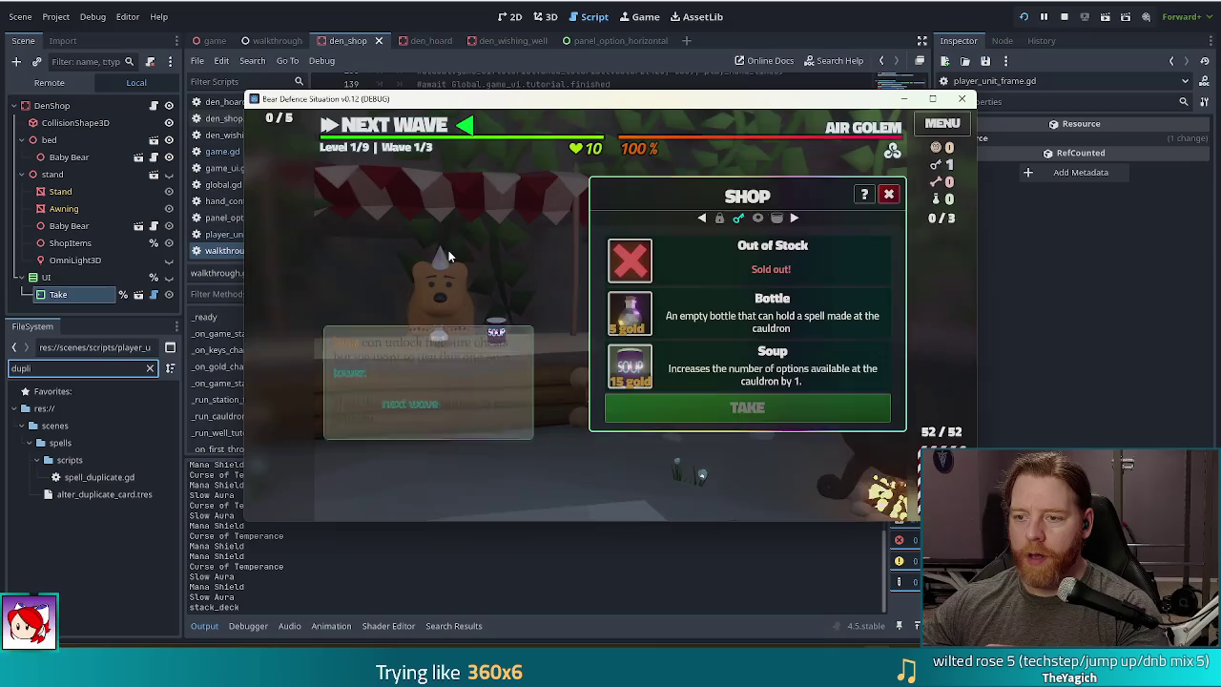
{"action": "left_click", "coordinate": [776, 218]}
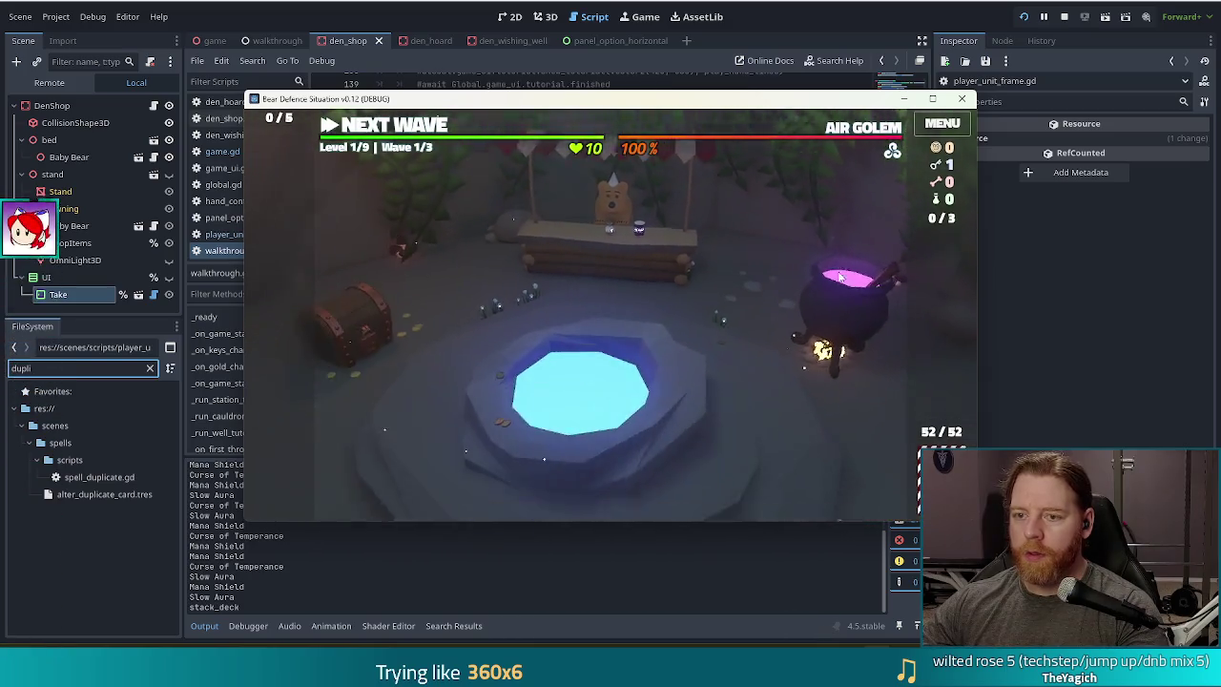
{"action": "key", "text": "grave"}
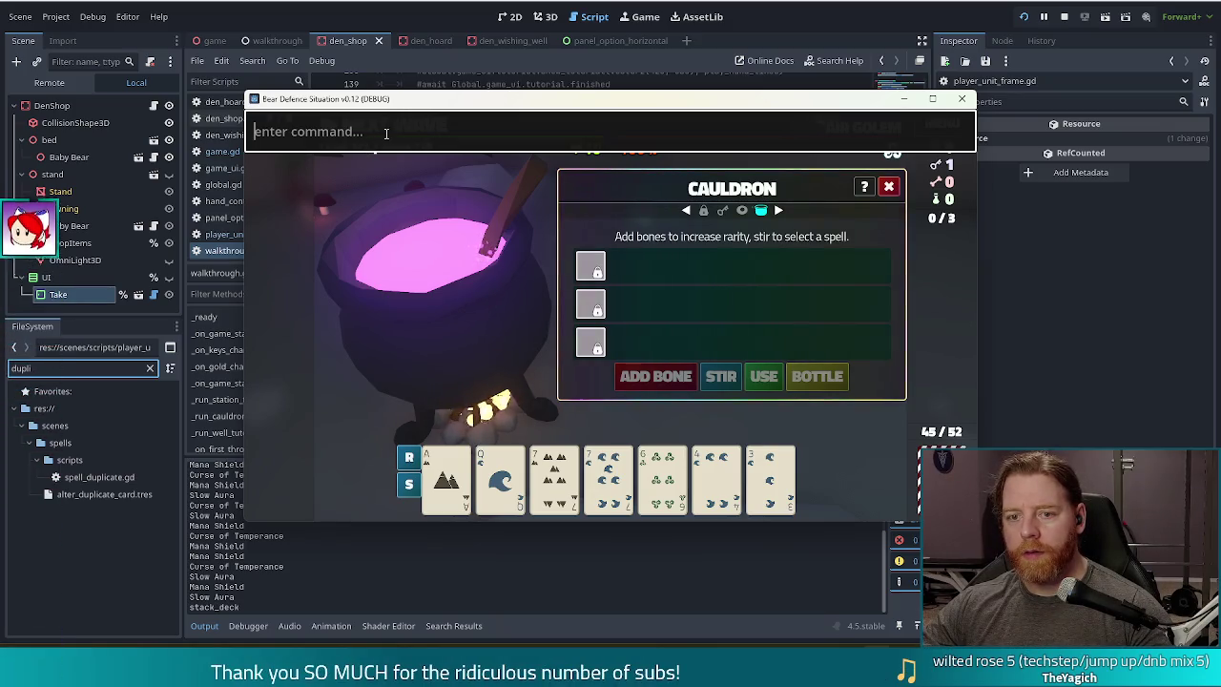
- Run 'add_bottled_spell alter_duplicate_card' in the console and select the Ace of Earth card
{"action": "type", "text": "add_bottle"}
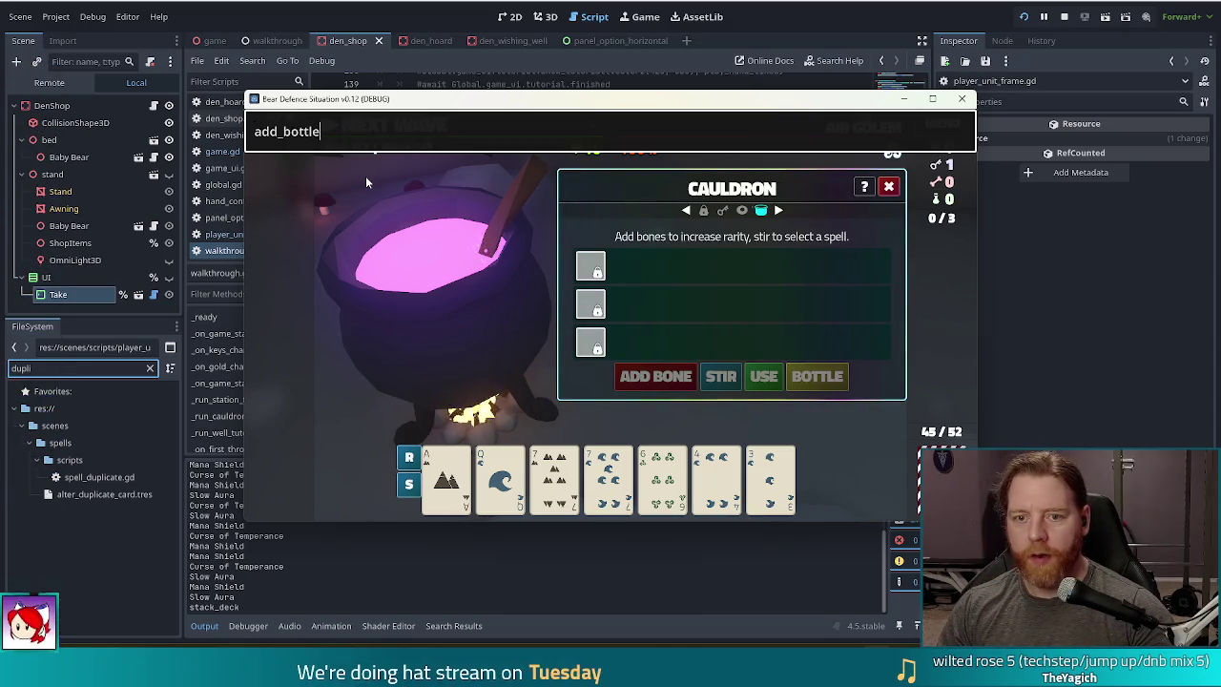
{"action": "type", "text": "d_"}
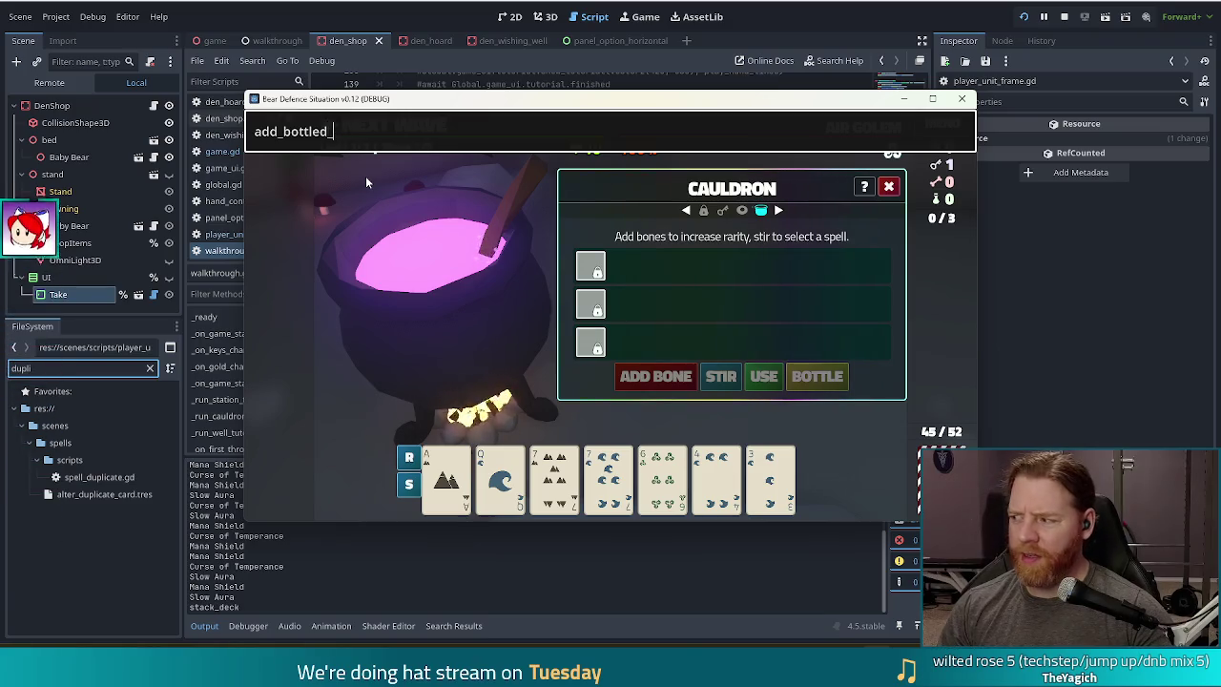
{"action": "type", "text": "spell"}
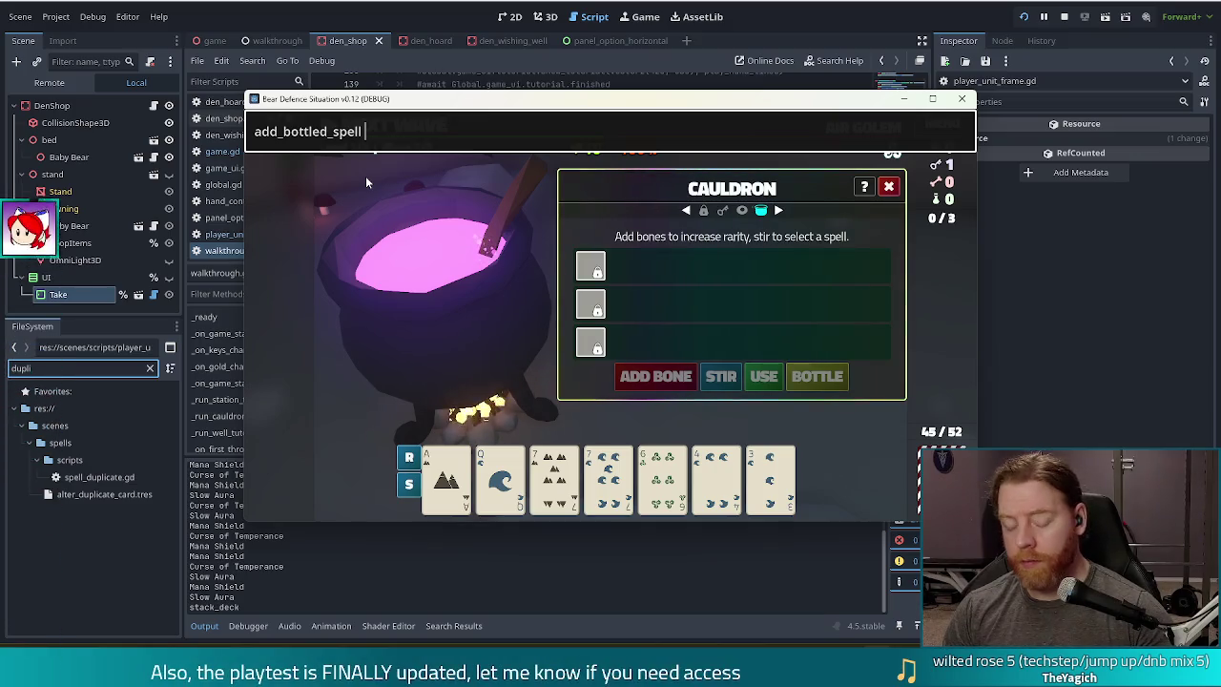
{"action": "type", "text": "alter_"}
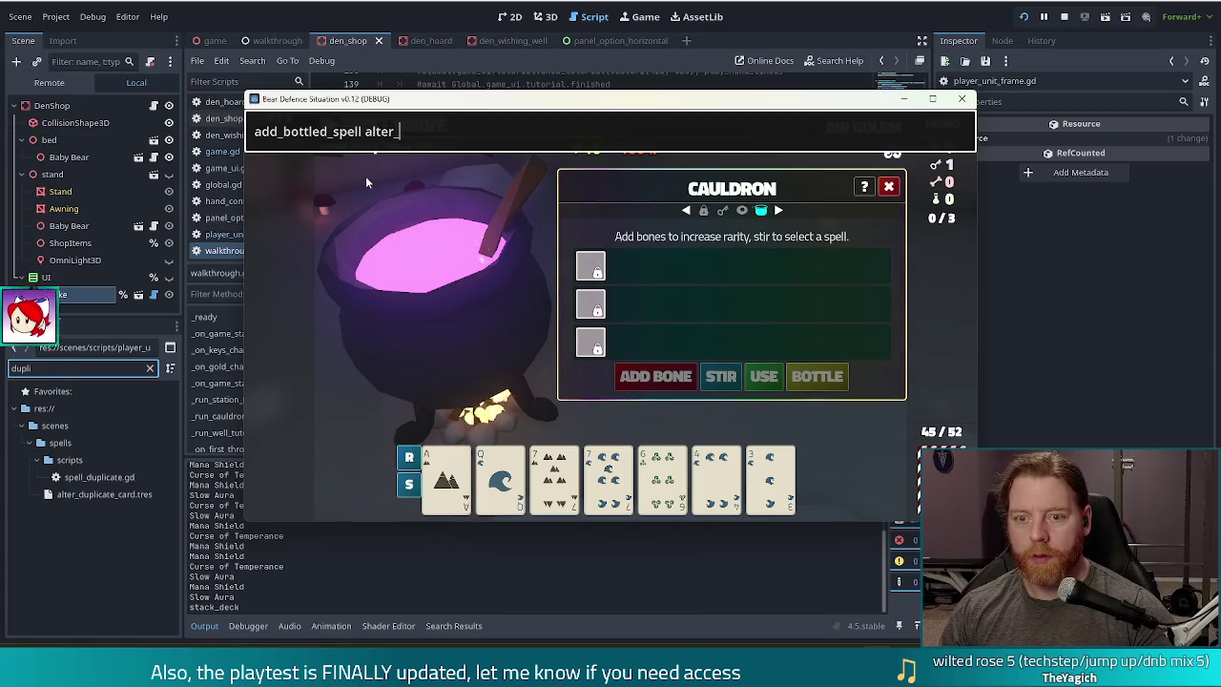
{"action": "type", "text": "duplicate_card"}
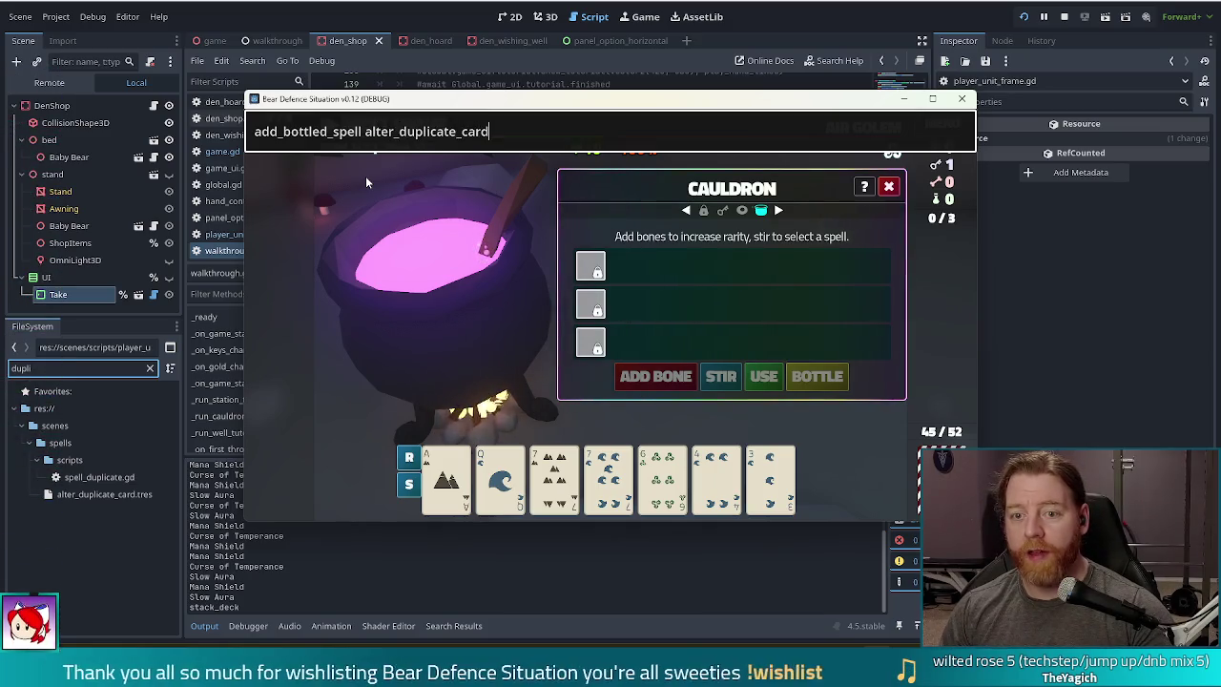
{"action": "key", "text": "Return"}
{"action": "left_click", "coordinate": [446, 473]}
{"action": "mouse_move", "coordinate": [900, 270]}
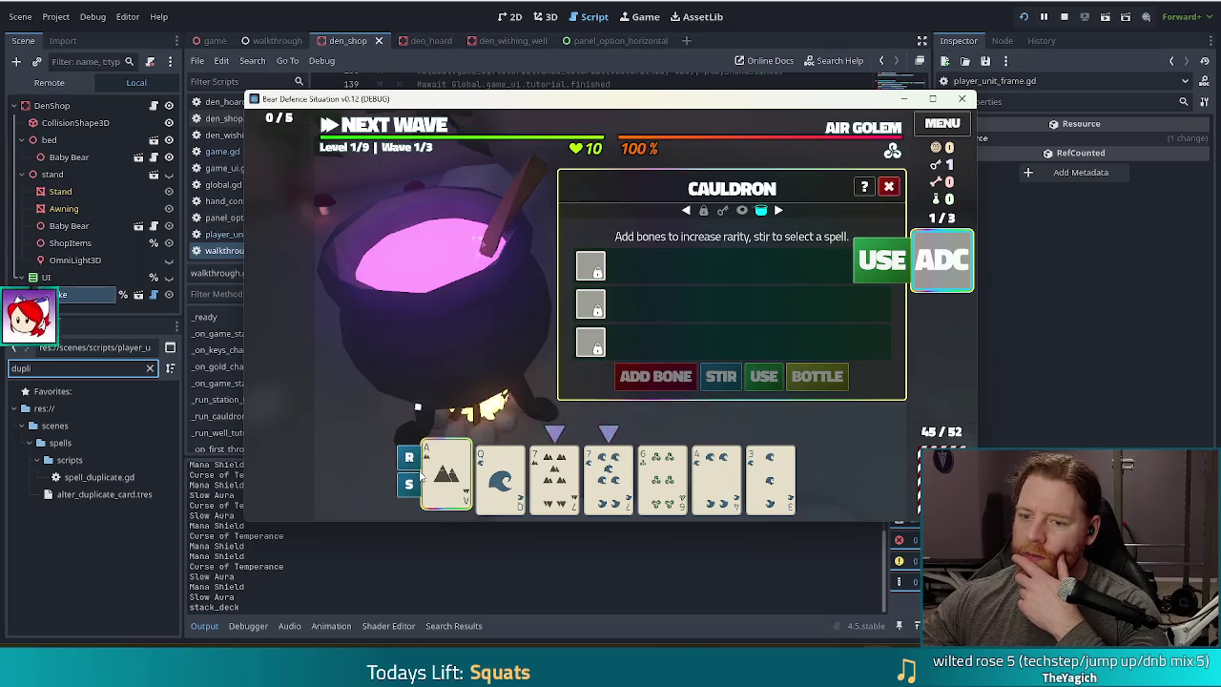
- Close and reopen the cauldron panel twice
{"action": "left_click", "coordinate": [890, 188]}
{"action": "left_click", "coordinate": [840, 298]}
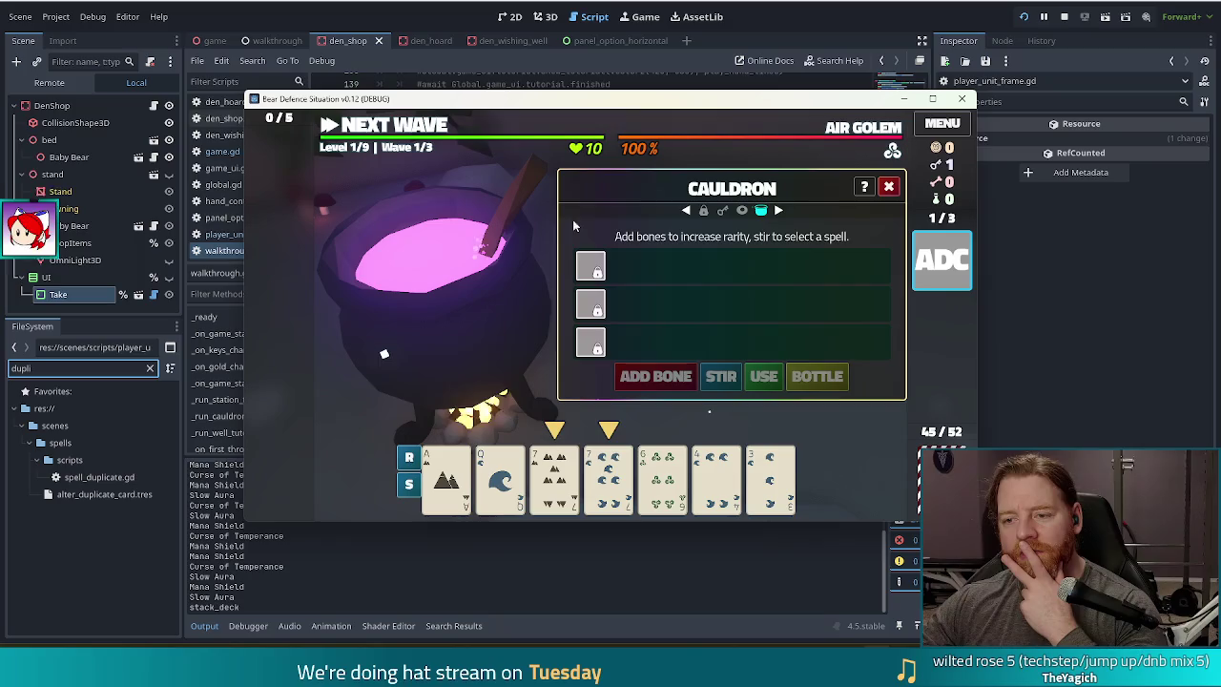
{"action": "left_click", "coordinate": [887, 188]}
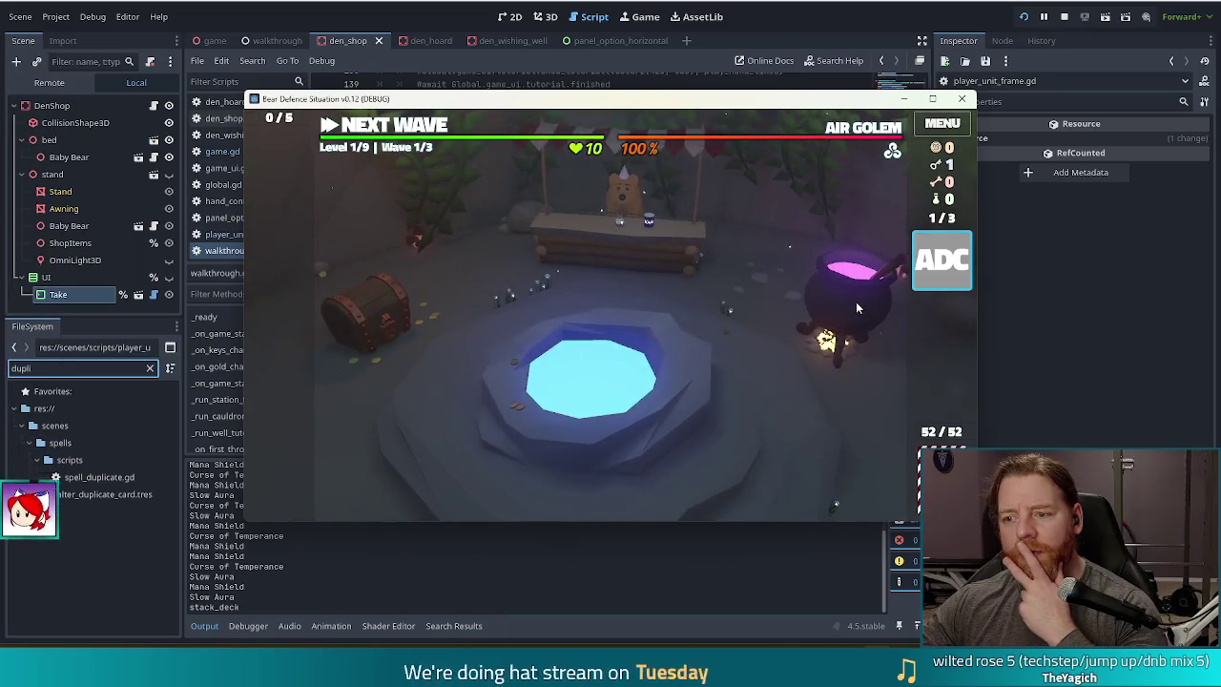
{"action": "left_click", "coordinate": [856, 303]}
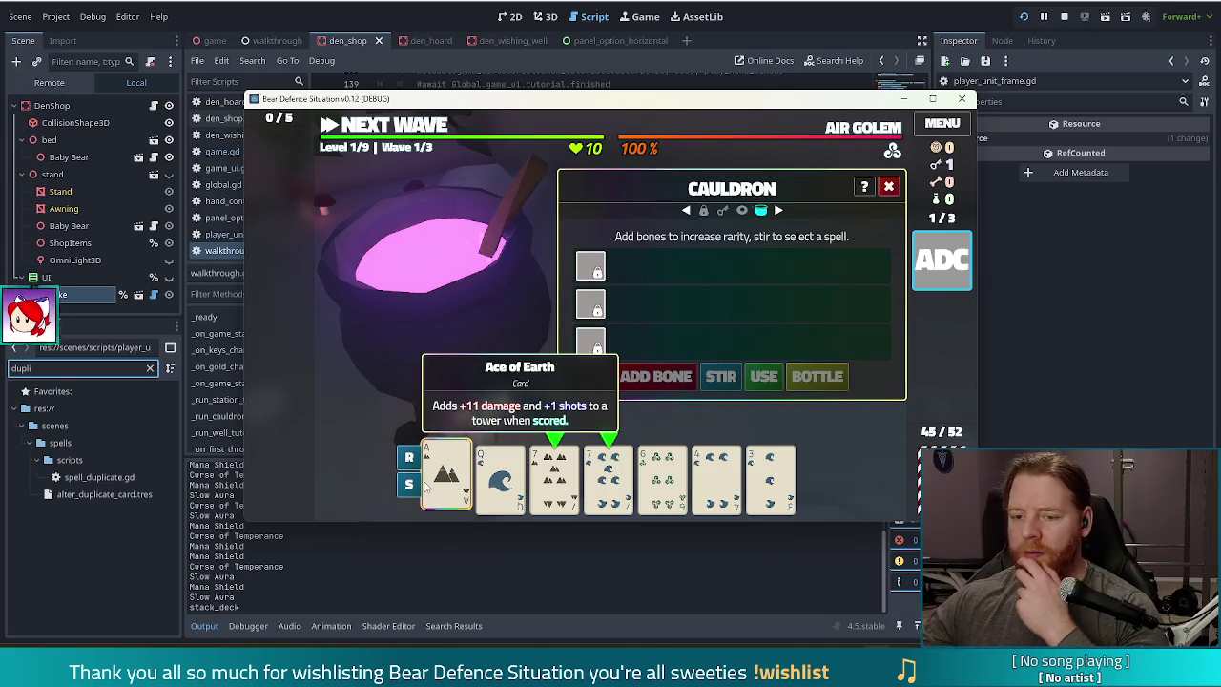
- Drag the Ace of Earth card over the Q card, then cycle the cauldron panel closed and open
{"action": "left_click_drag", "start_coordinate": [425, 485], "coordinate": [496, 477]}
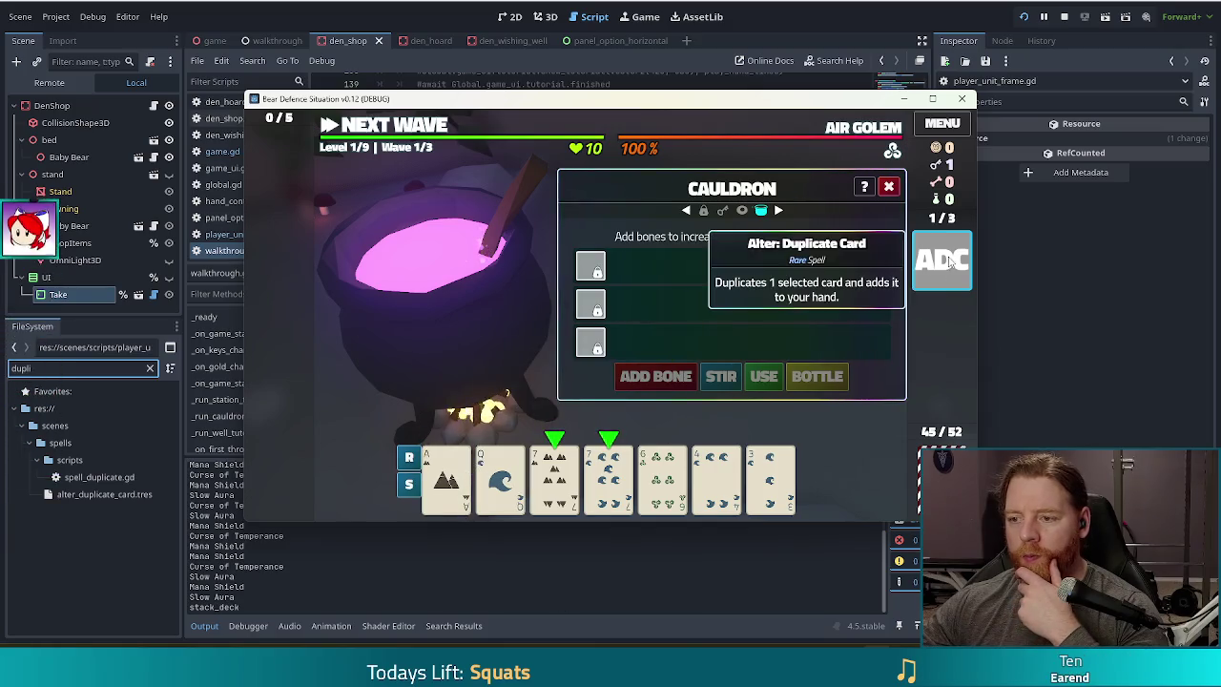
{"action": "left_click", "coordinate": [889, 187]}
{"action": "left_click", "coordinate": [747, 359]}
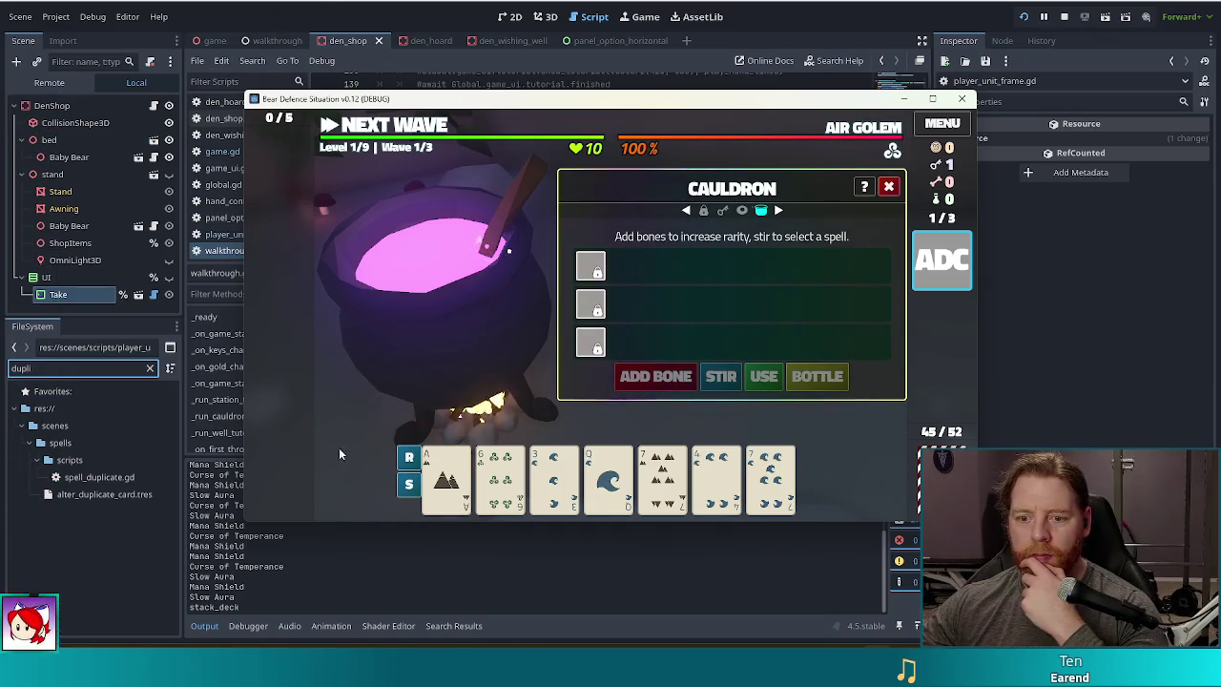
{"action": "mouse_move", "coordinate": [454, 488]}
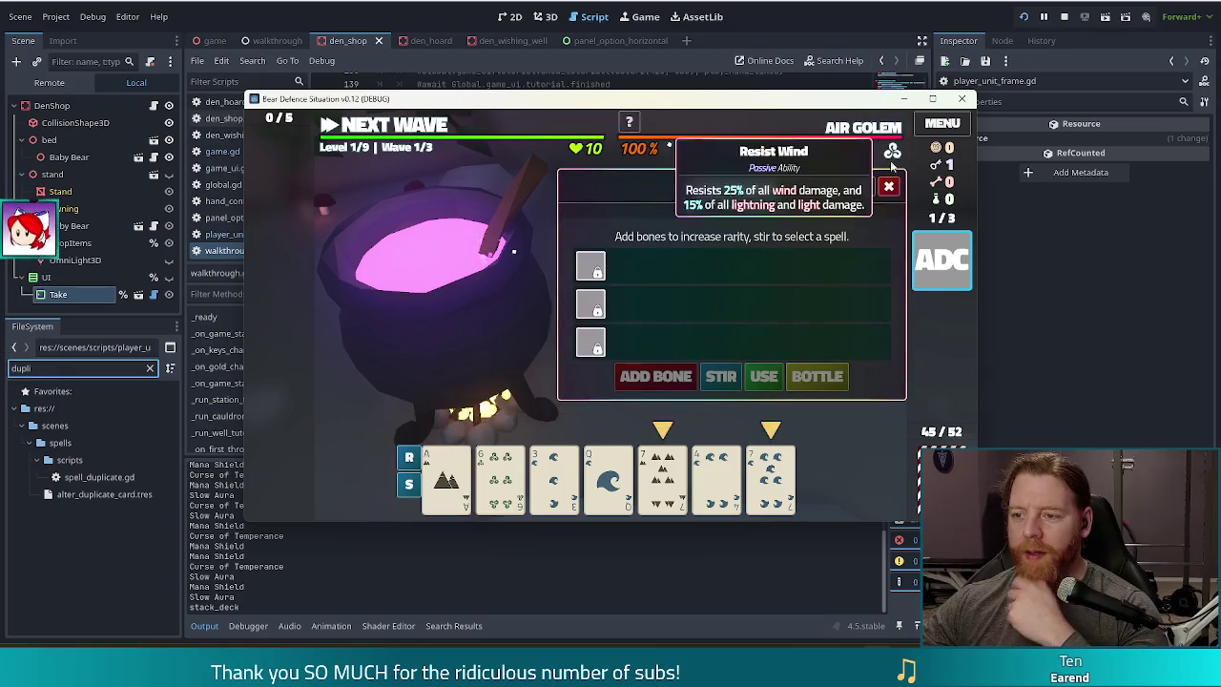
{"action": "left_click", "coordinate": [888, 186]}
{"action": "left_click", "coordinate": [856, 308]}
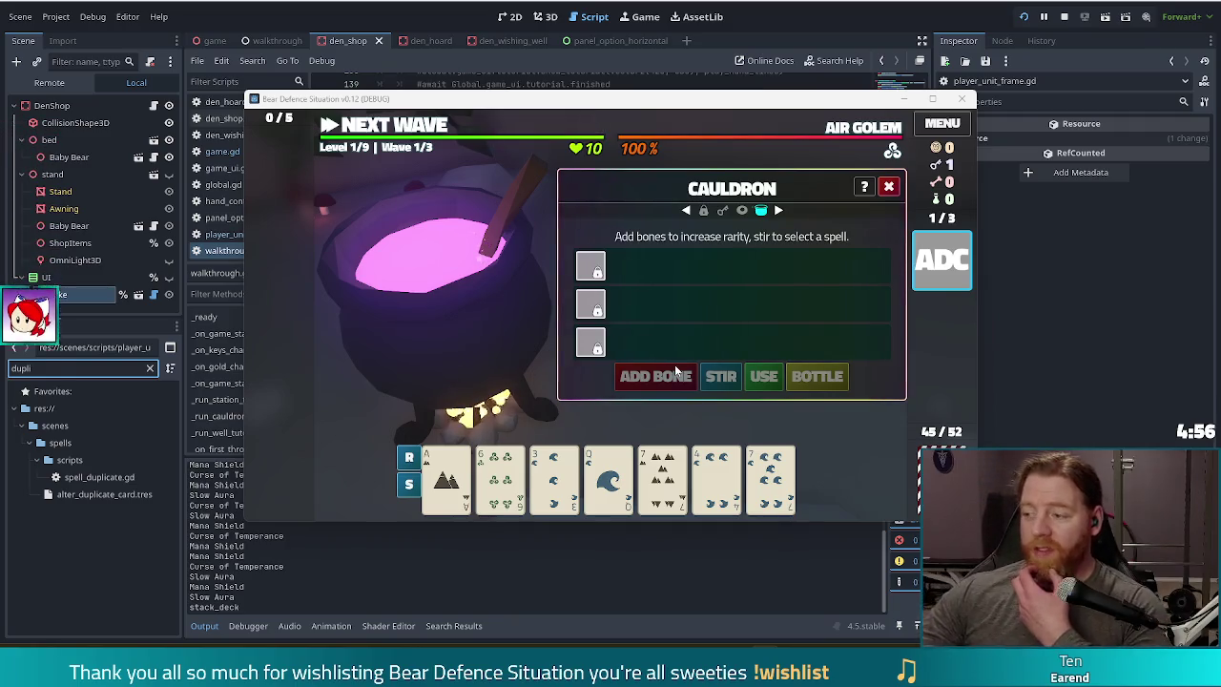
- In the editor, open hand_control.gd and jump to the highlight_best_hand function
{"action": "left_click", "coordinate": [453, 44]}
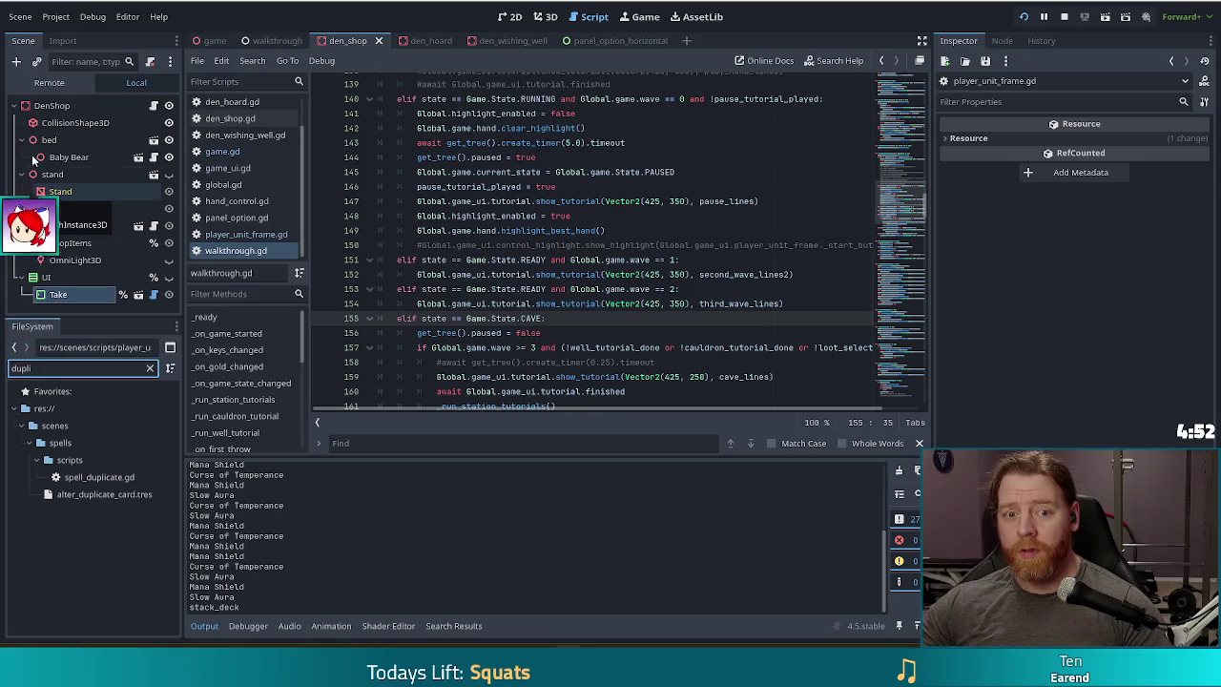
{"action": "left_click", "coordinate": [237, 201]}
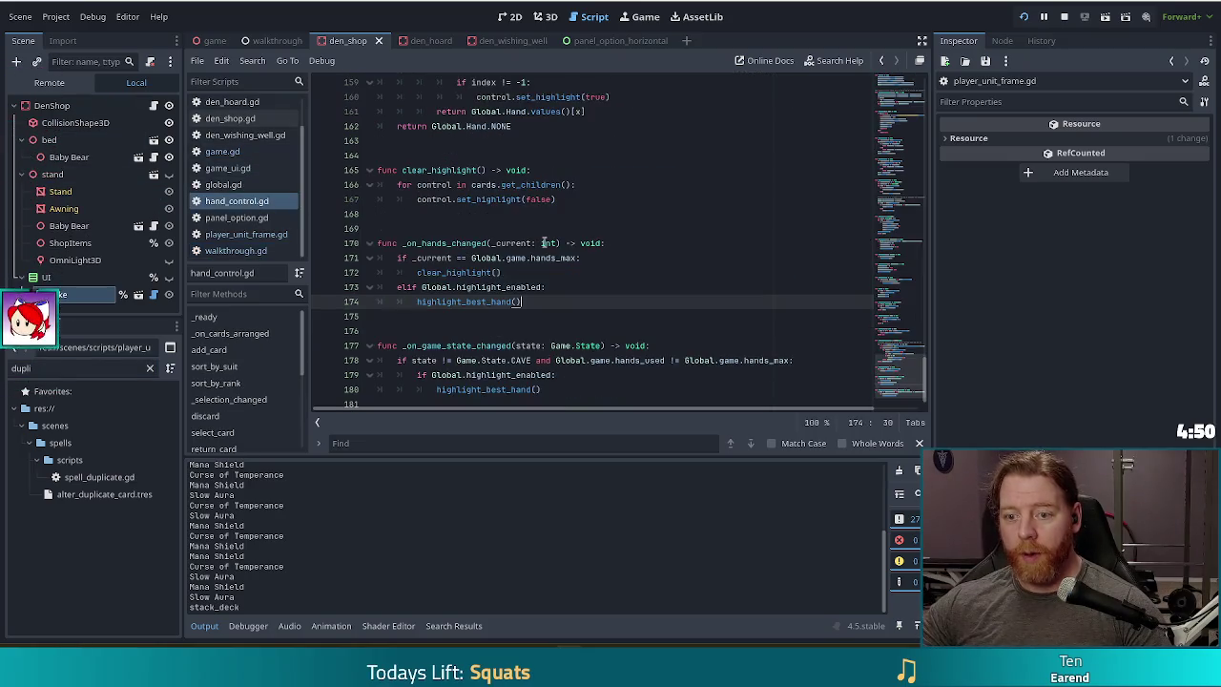
{"action": "scroll", "coordinate": [252, 371], "scroll_direction": "down", "scroll_amount": 3}
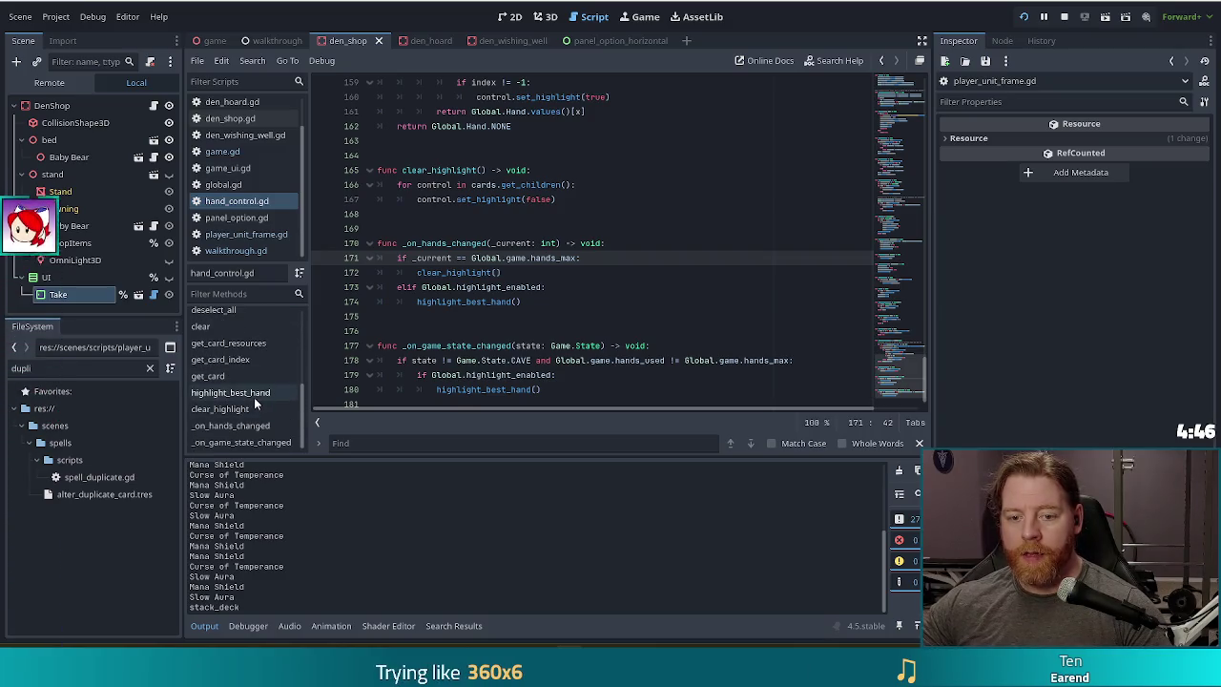
{"action": "left_click", "coordinate": [254, 395]}
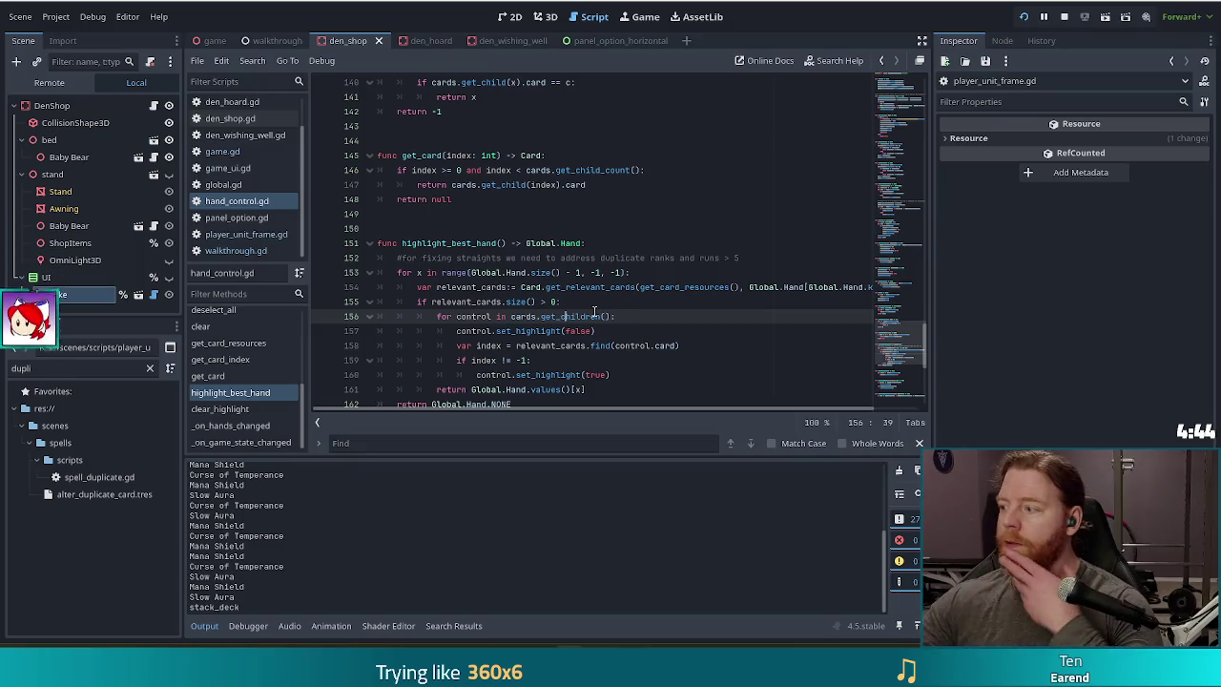
- Read through highlight_best_hand, then return to walkthrough.gd at line 148
{"action": "left_click", "coordinate": [580, 259]}
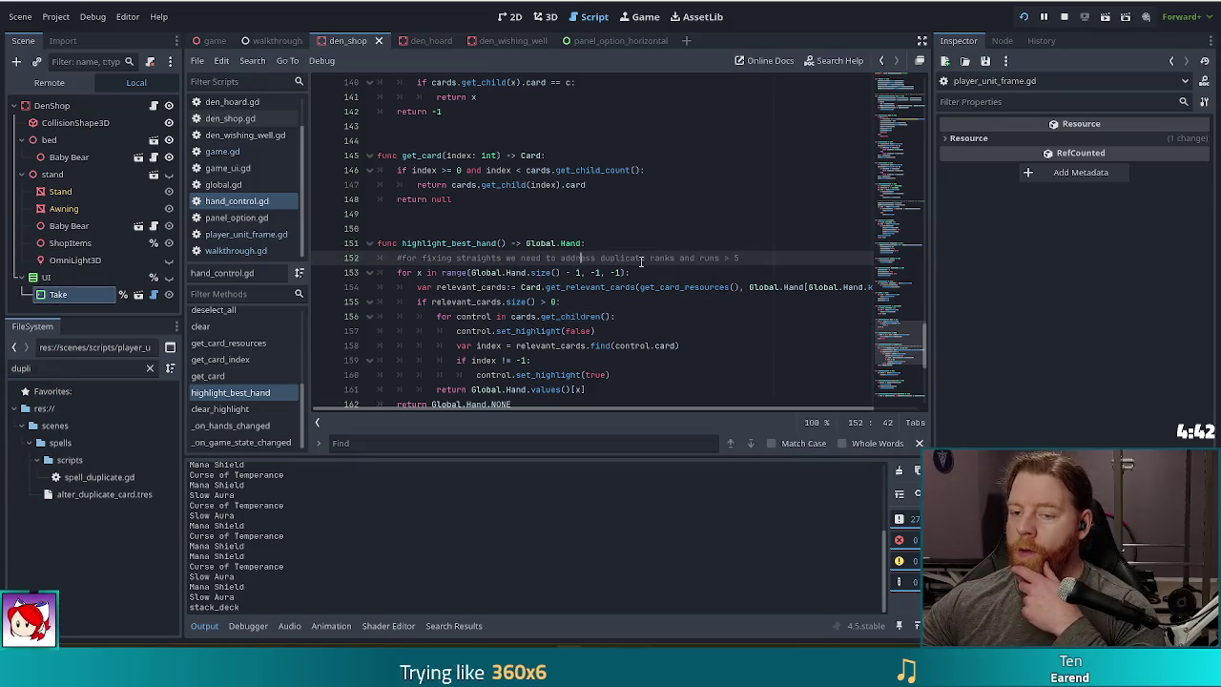
{"action": "scroll", "coordinate": [647, 268], "scroll_direction": "down", "scroll_amount": 2}
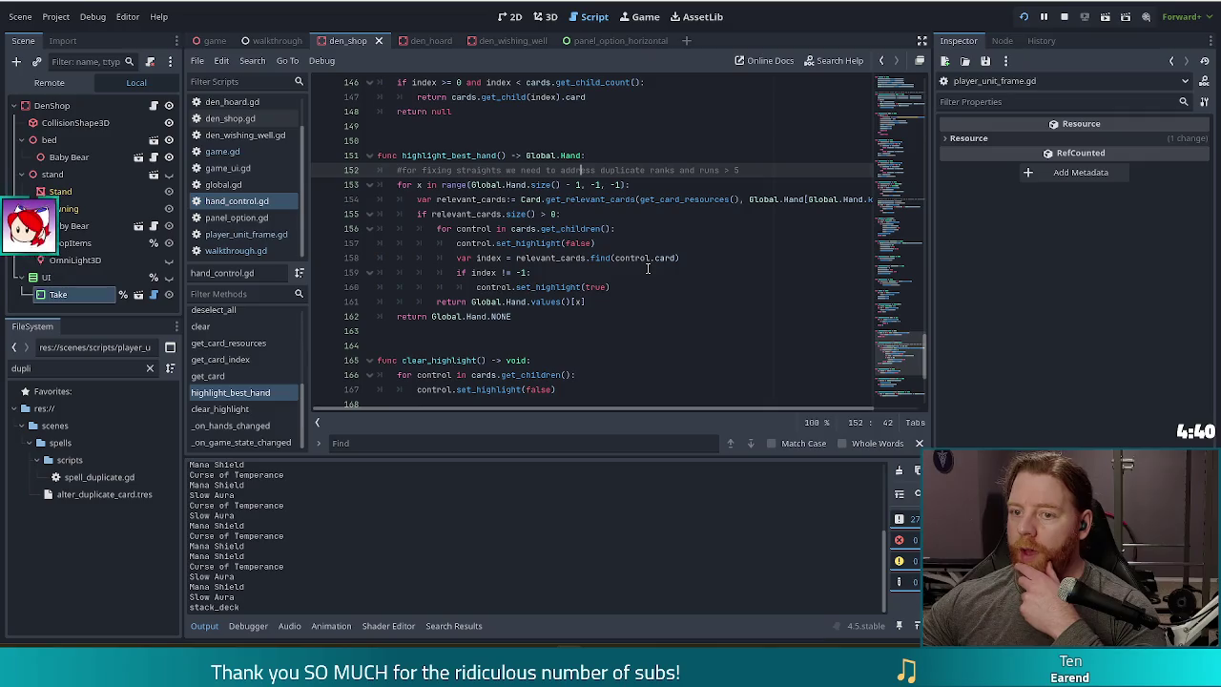
{"action": "scroll", "coordinate": [646, 268], "scroll_direction": "down", "scroll_amount": 2}
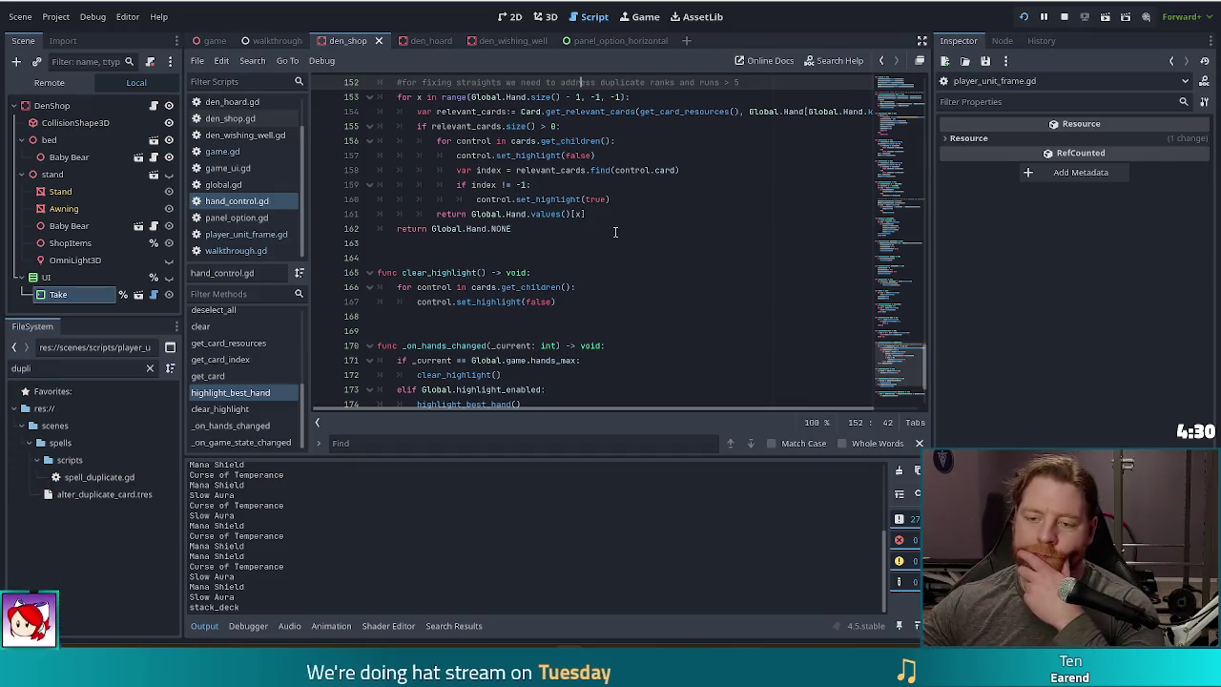
{"action": "scroll", "coordinate": [622, 241], "scroll_direction": "down", "scroll_amount": 2}
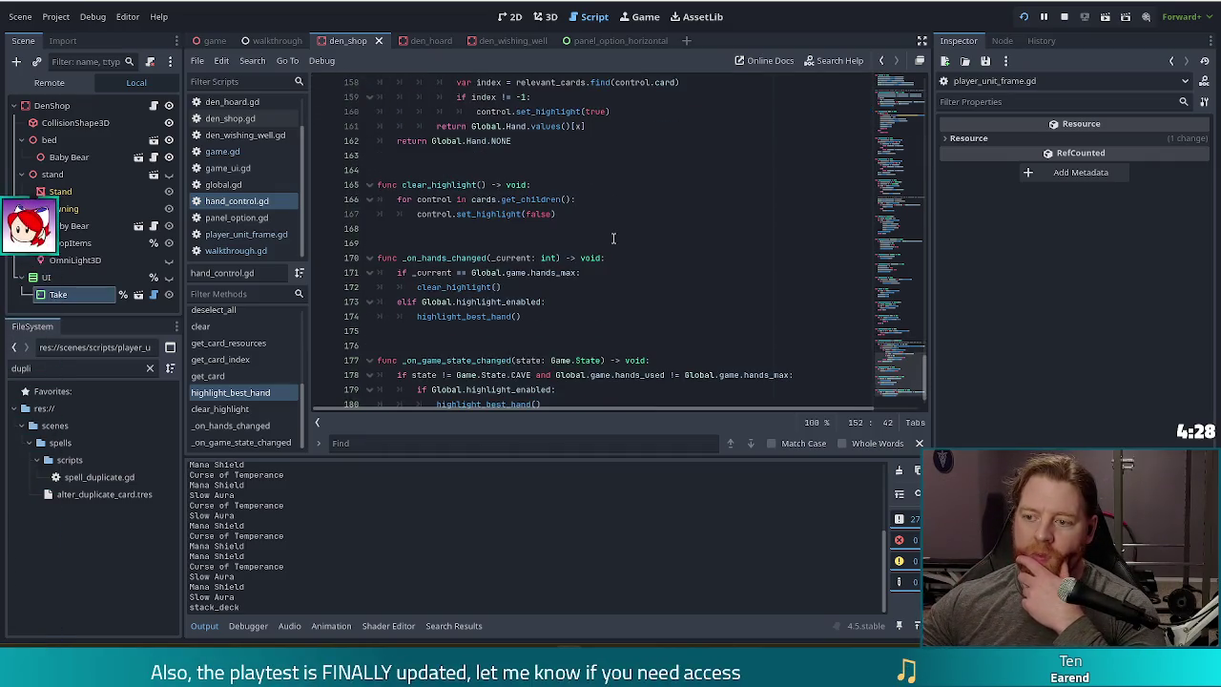
{"action": "scroll", "coordinate": [630, 214], "scroll_direction": "up", "scroll_amount": 4}
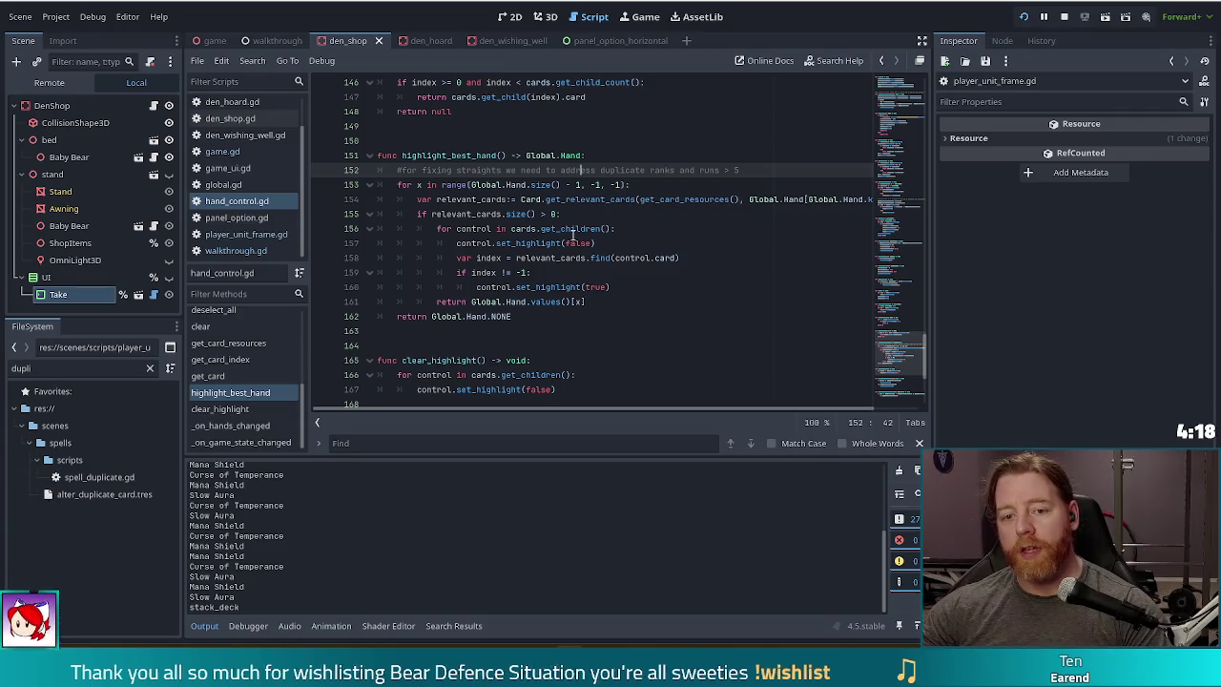
{"action": "left_click", "coordinate": [235, 250]}
{"action": "left_click", "coordinate": [599, 229]}
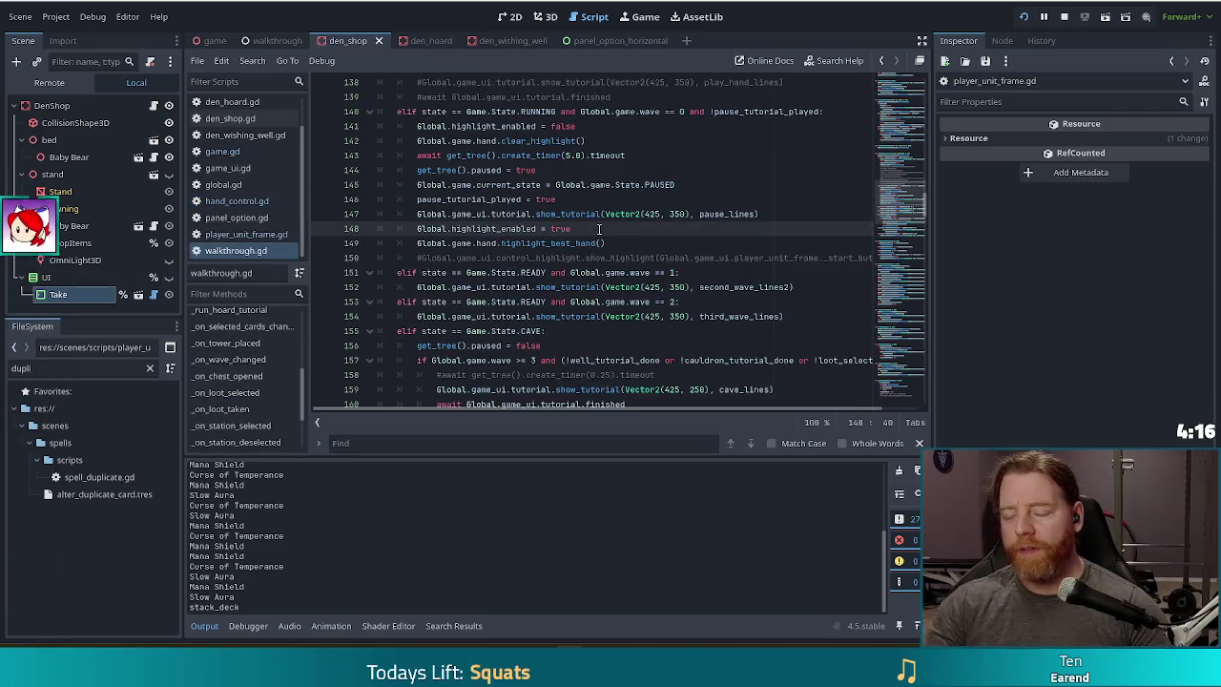
- Search walkthrough.gd for 'highlight_best' and place the caret on the _on_selected_cards_changed header
{"action": "key", "text": "ctrl+f"}
{"action": "type", "text": "hi"}
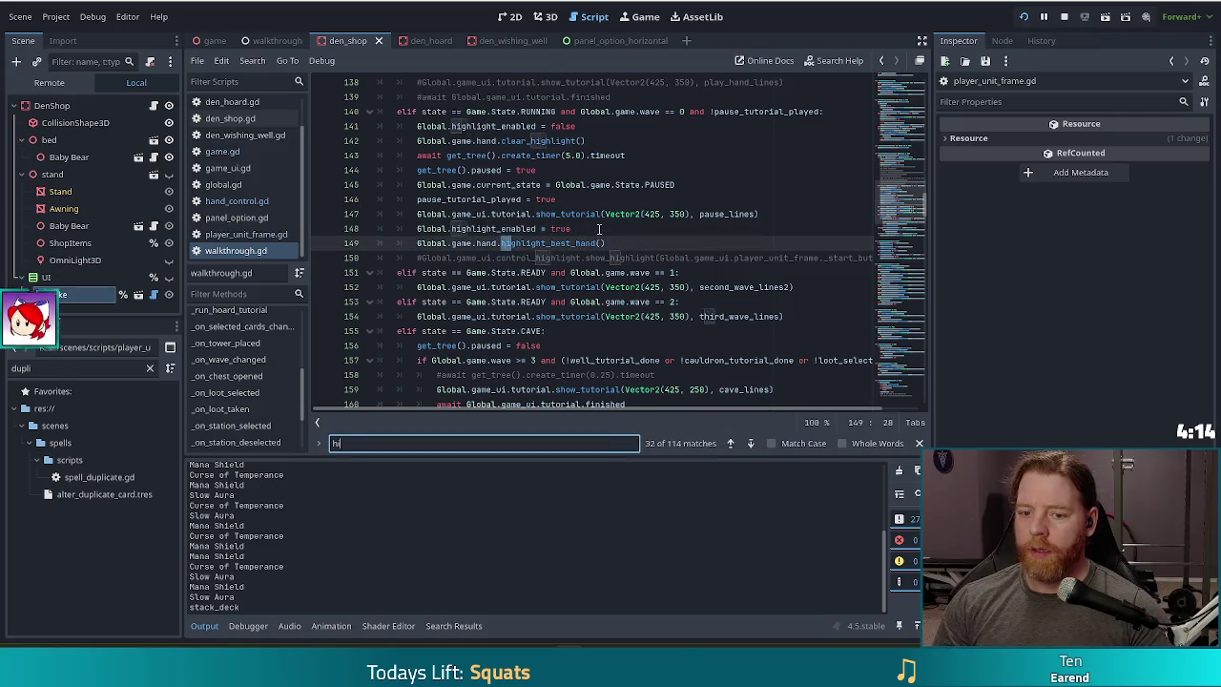
{"action": "type", "text": "ghlight_best"}
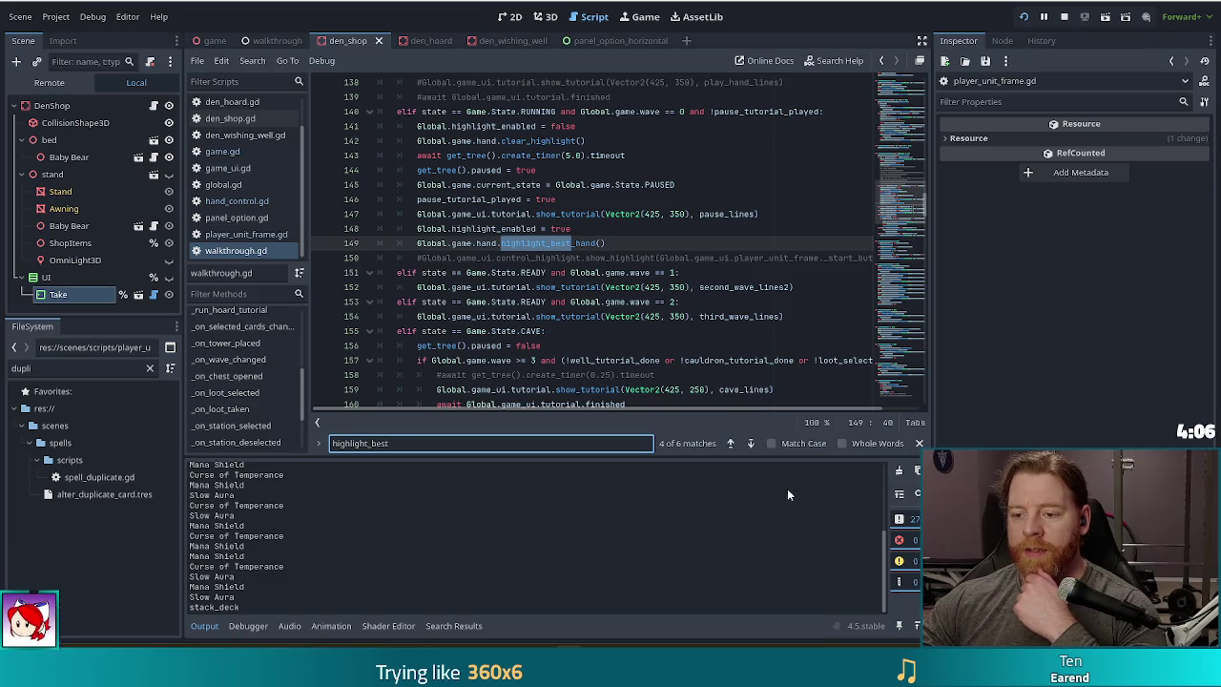
{"action": "left_click", "coordinate": [751, 445]}
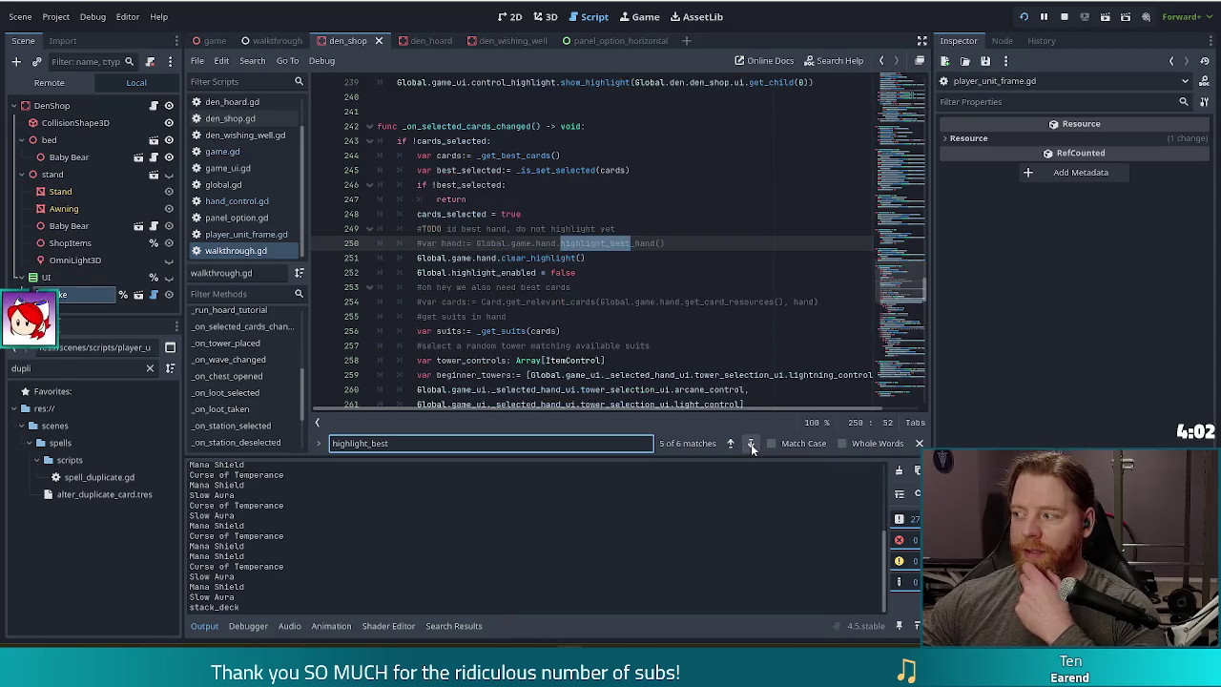
{"action": "left_click", "coordinate": [465, 141]}
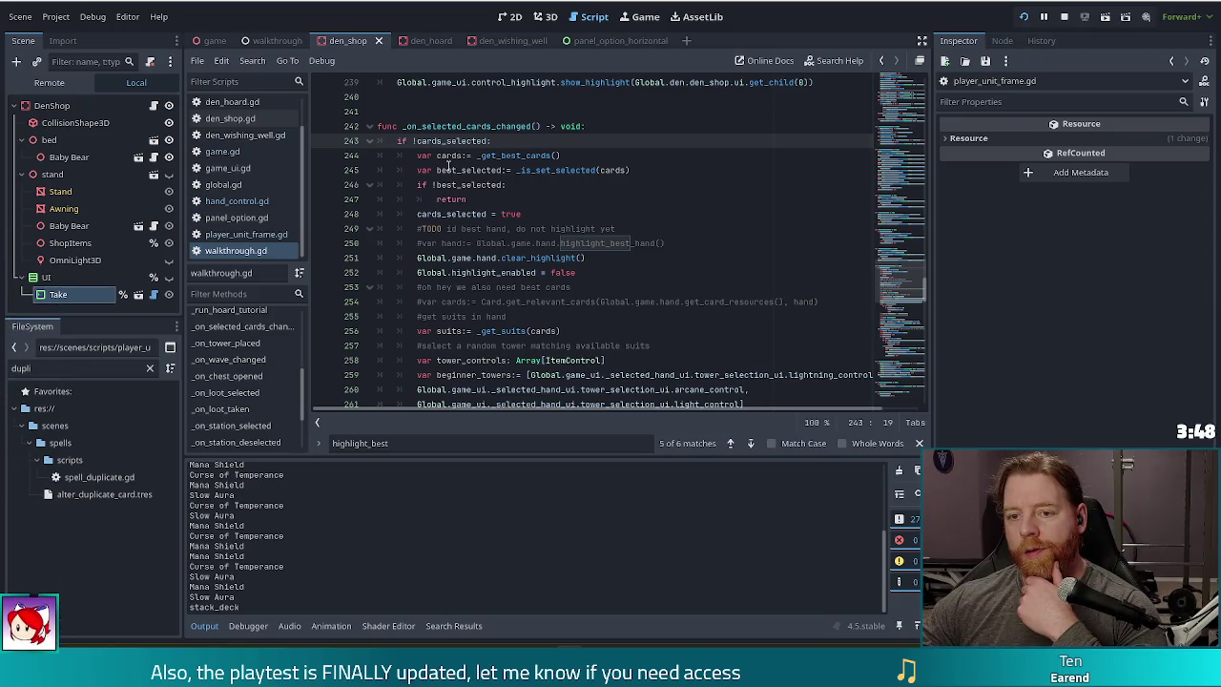
{"action": "scroll", "coordinate": [448, 165], "scroll_direction": "down", "scroll_amount": 9}
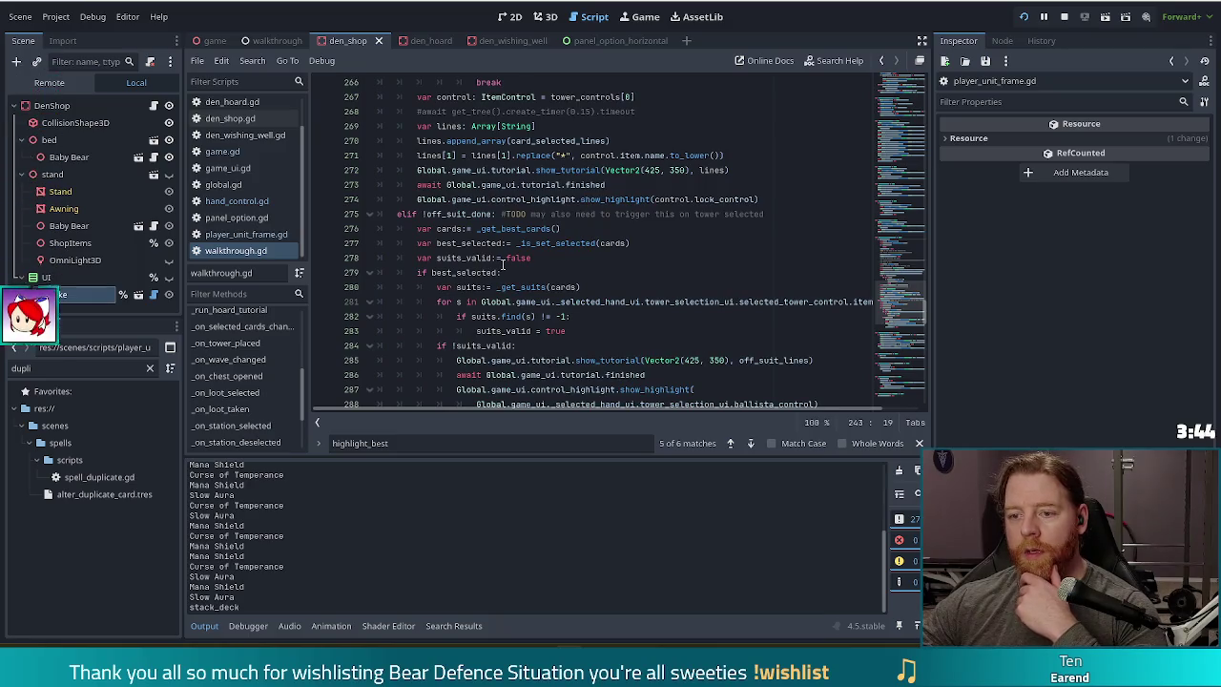
{"action": "left_click", "coordinate": [487, 216]}
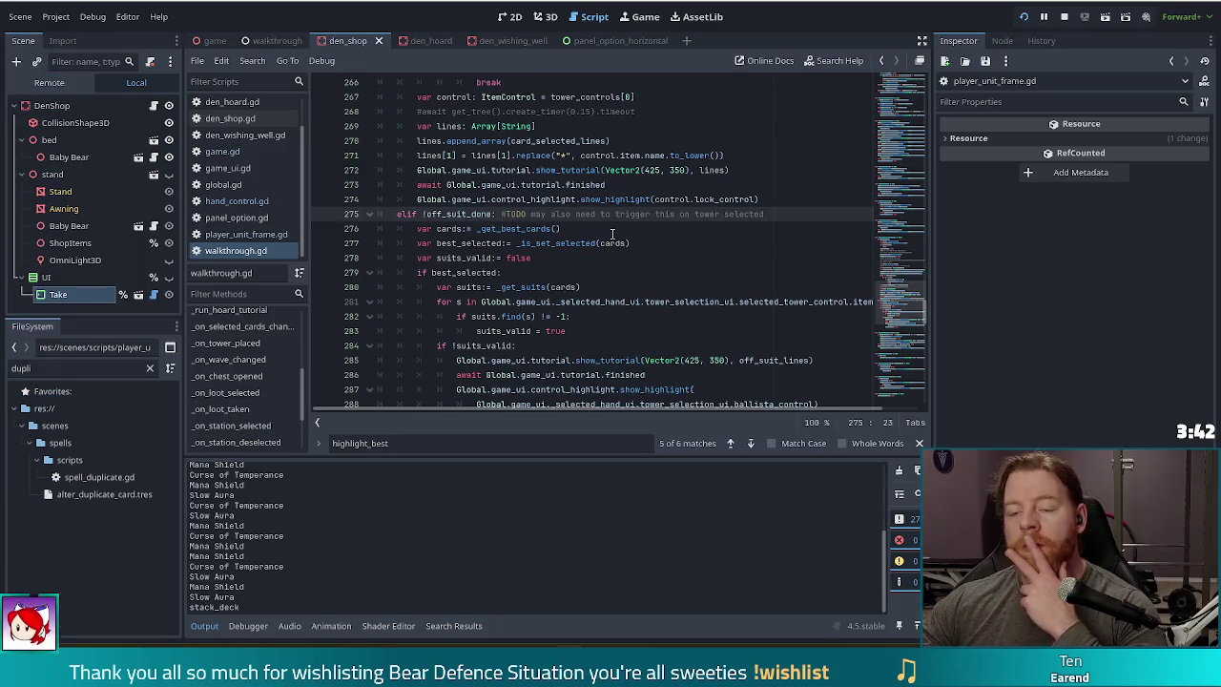
{"action": "scroll", "coordinate": [613, 234], "scroll_direction": "down", "scroll_amount": 5}
{"action": "scroll", "coordinate": [612, 233], "scroll_direction": "up", "scroll_amount": 16}
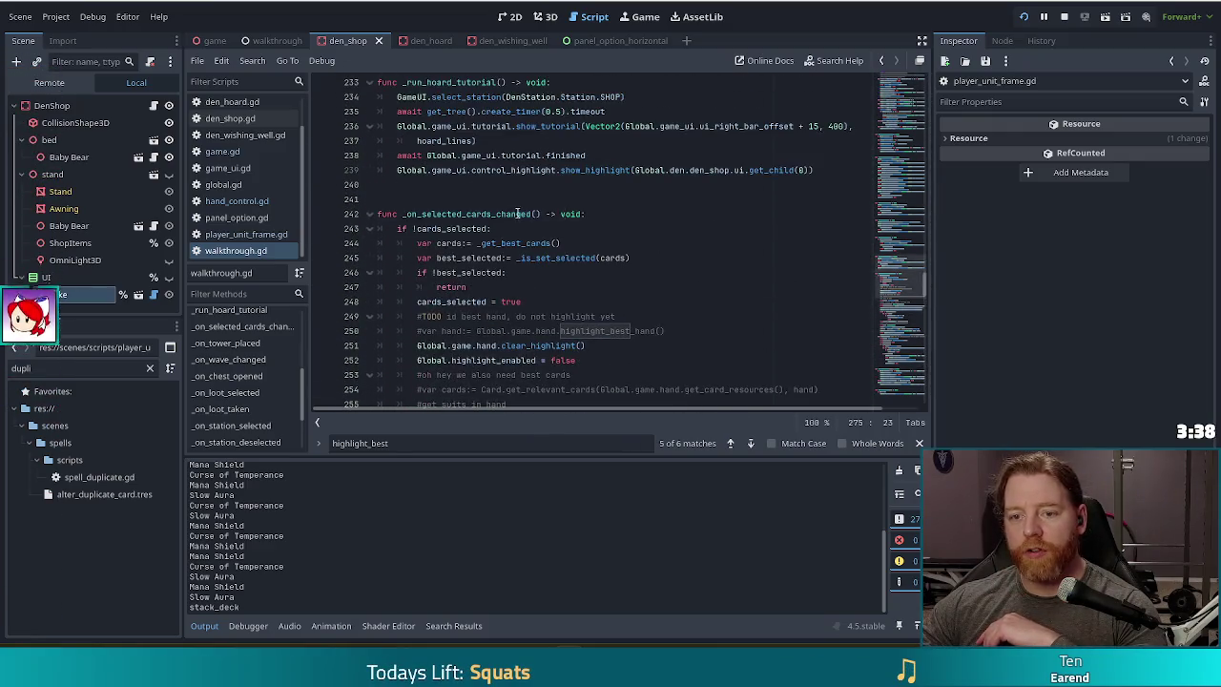
{"action": "left_click", "coordinate": [593, 215]}
- Add 'if Global.game.current_state == Game.State.CAVE: return' atop _on_selected_cards_changed and save
{"action": "key", "text": "Return"}
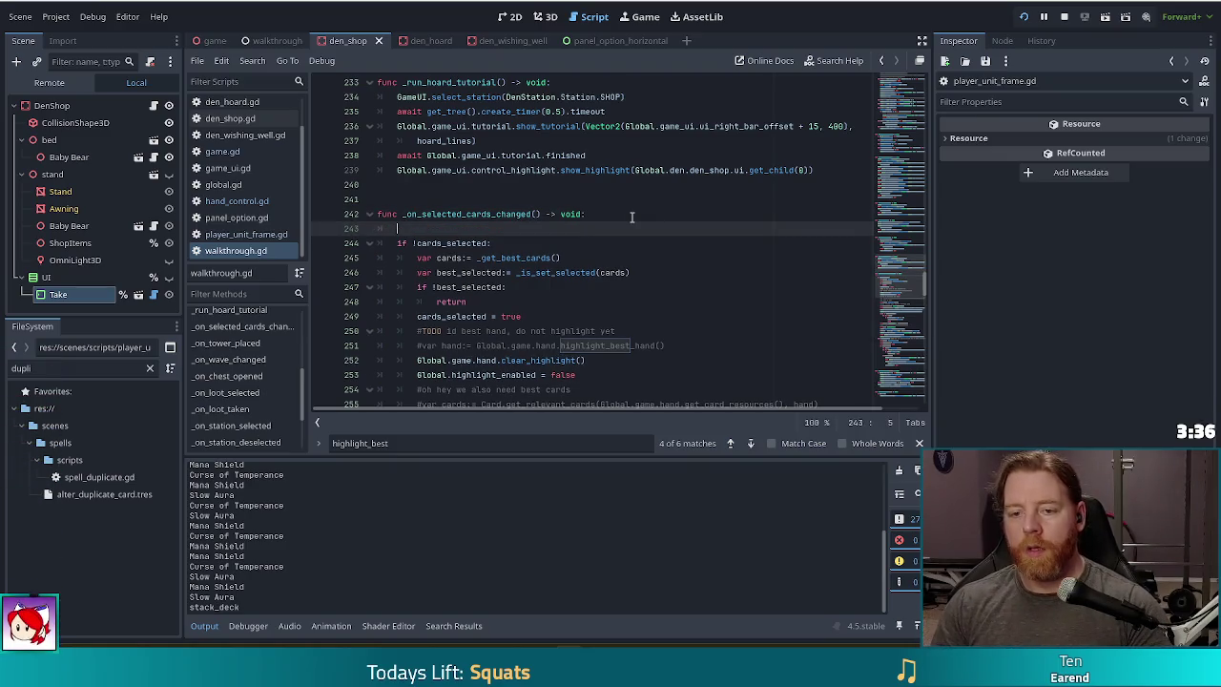
{"action": "type", "text": "if G"}
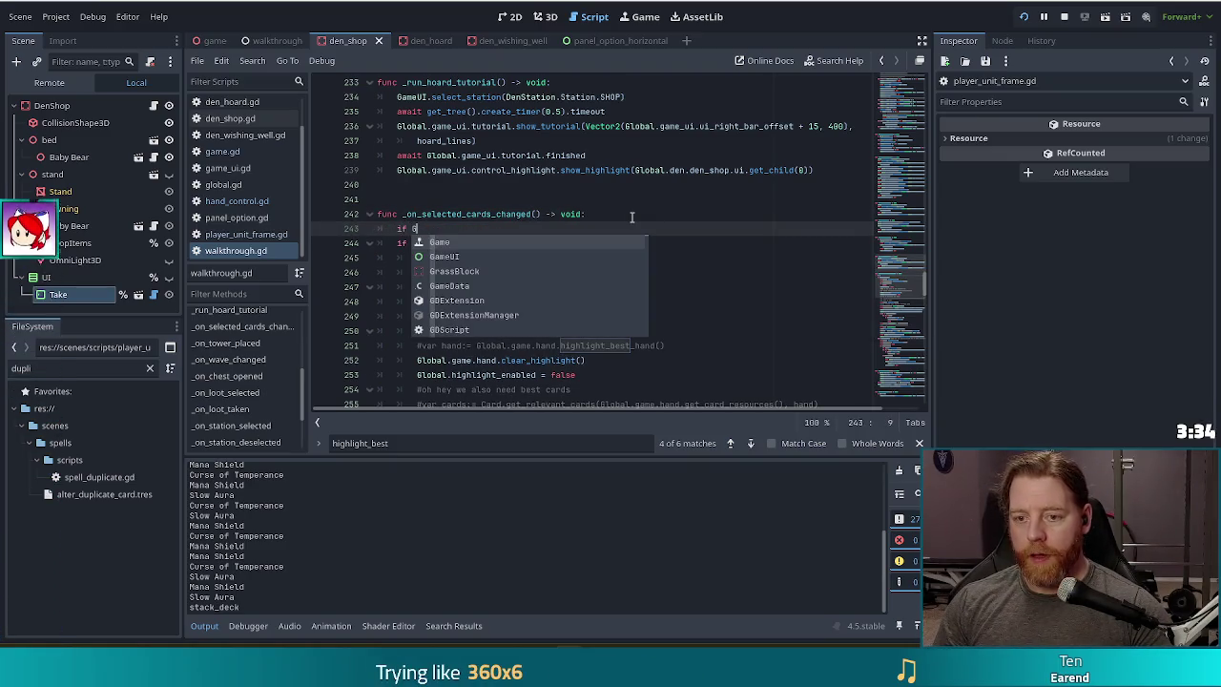
{"action": "type", "text": "lobal.gam"}
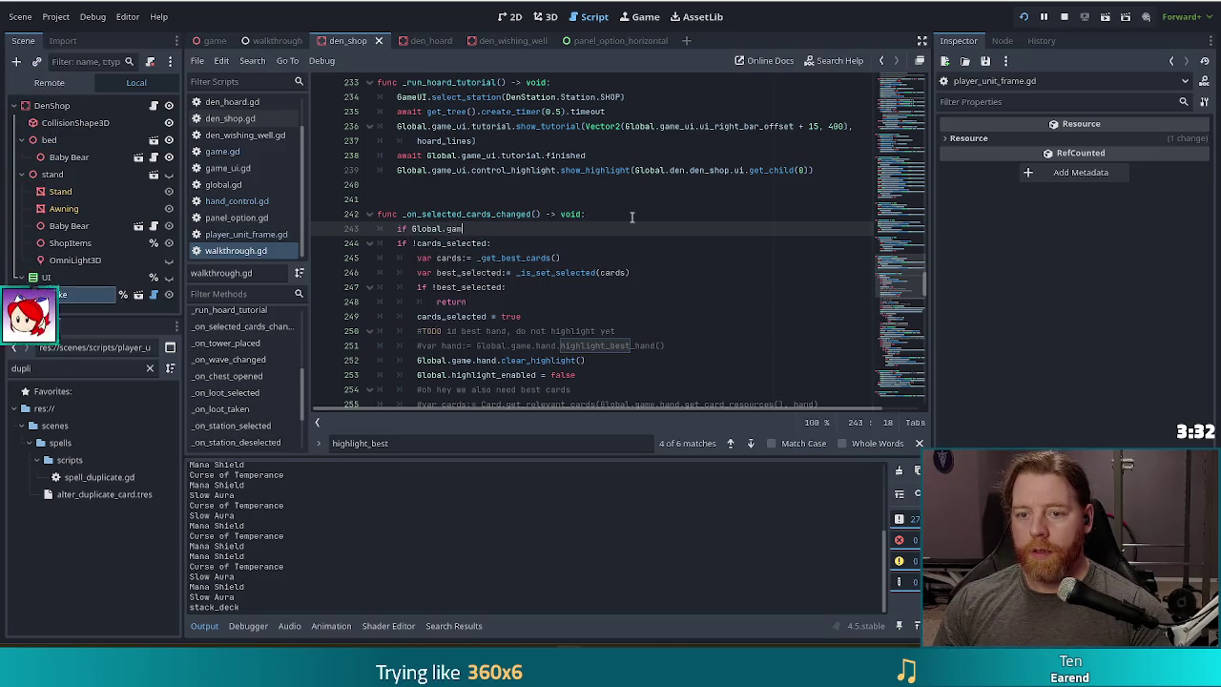
{"action": "type", "text": "e.current_state"}
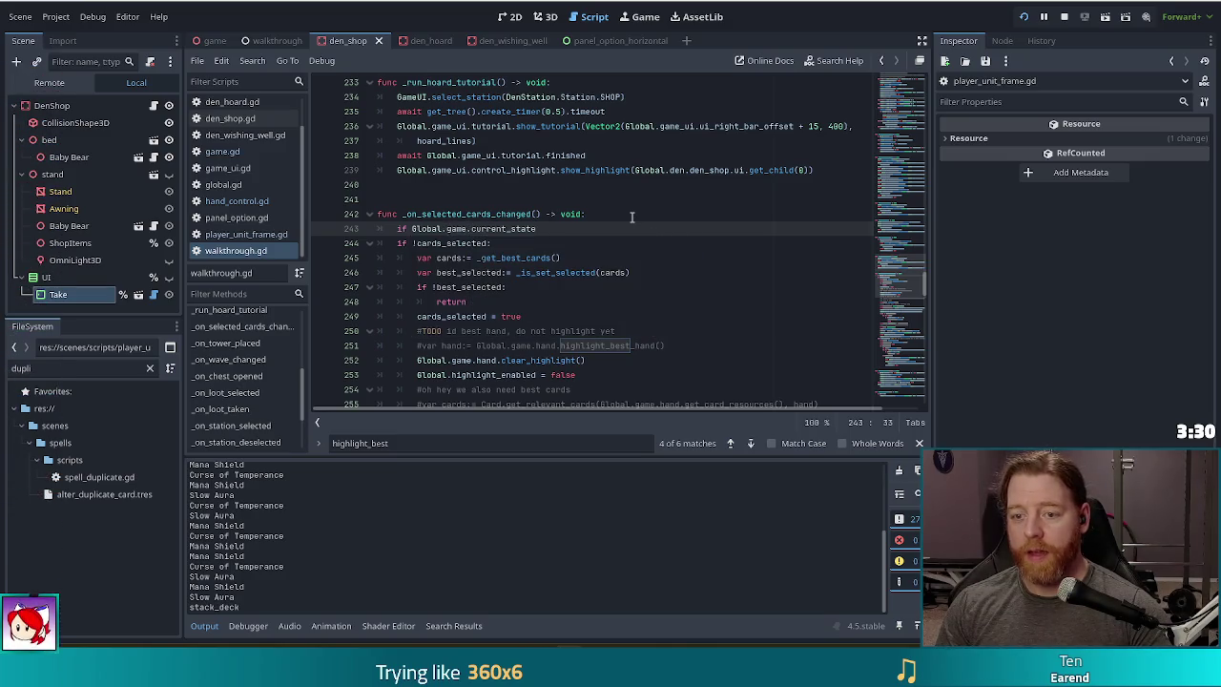
{"action": "type", "text": " == G"}
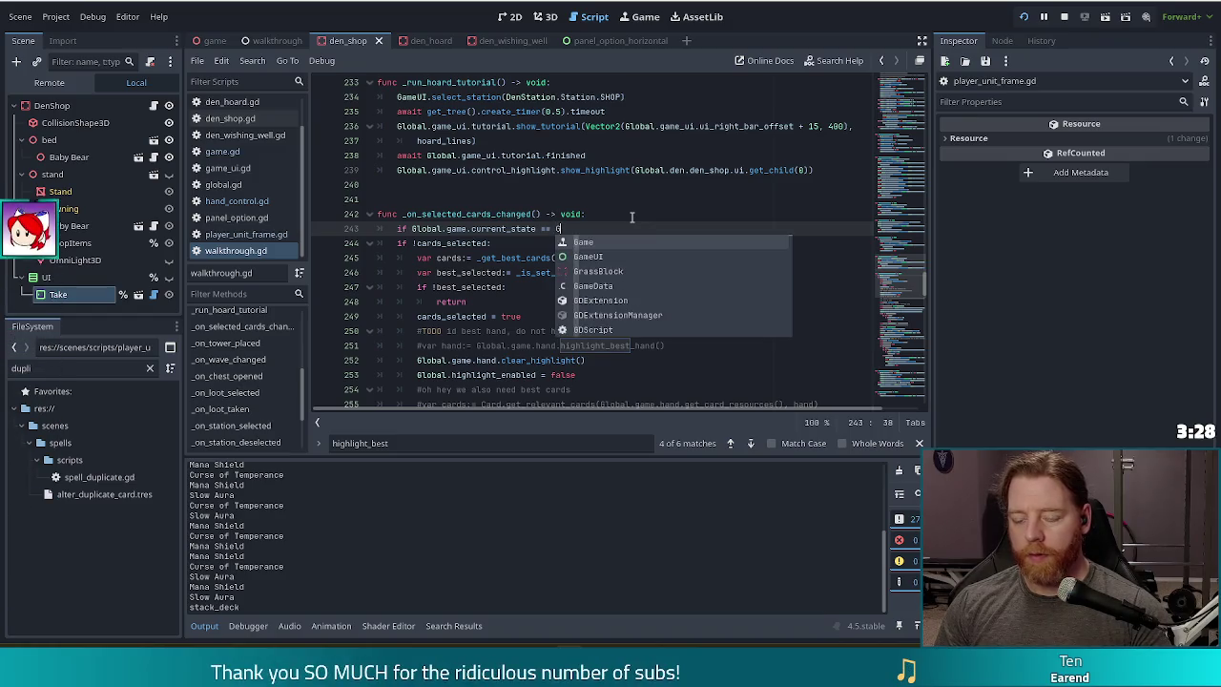
{"action": "type", "text": "ame.State.Ca"}
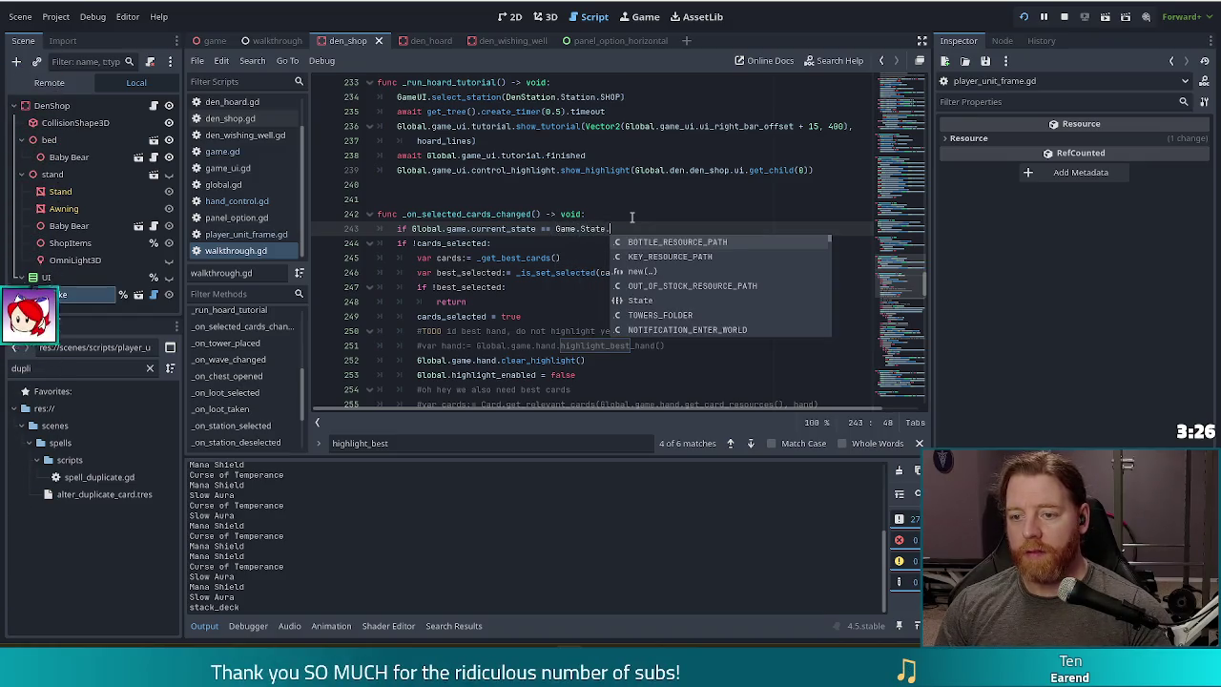
{"action": "key", "text": "Return"}
{"action": "type", "text": ":"}
{"action": "key", "text": "Return"}
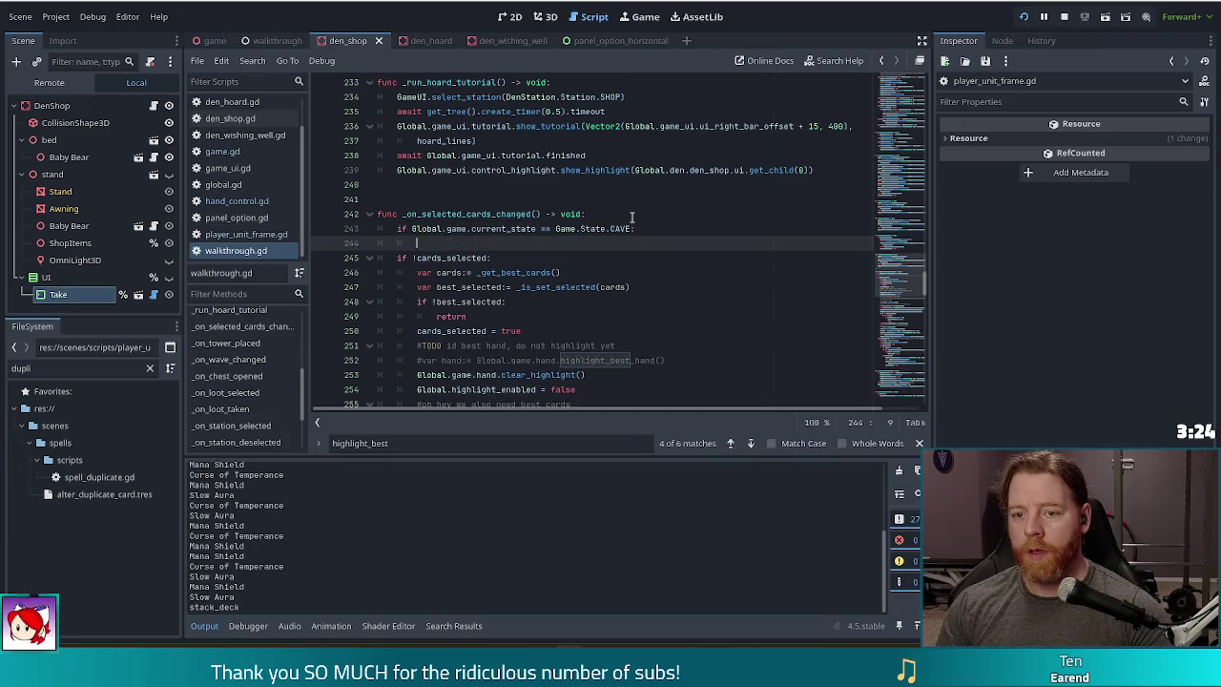
{"action": "type", "text": "return"}
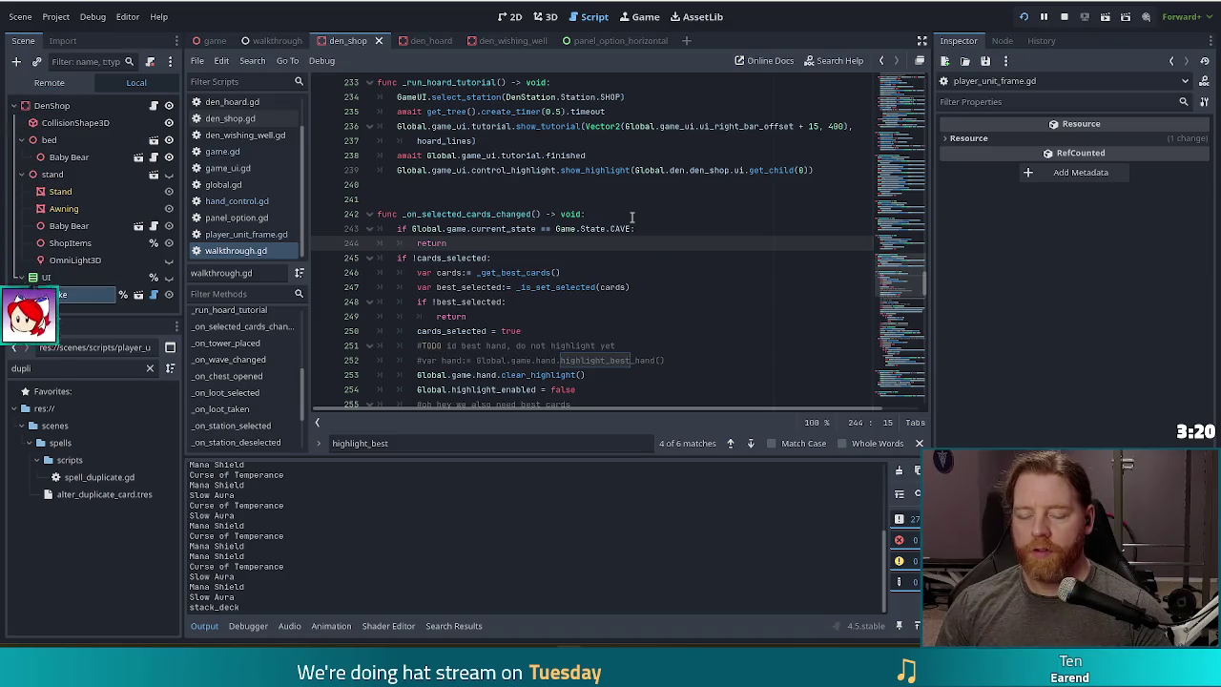
{"action": "key", "text": "ctrl+s"}
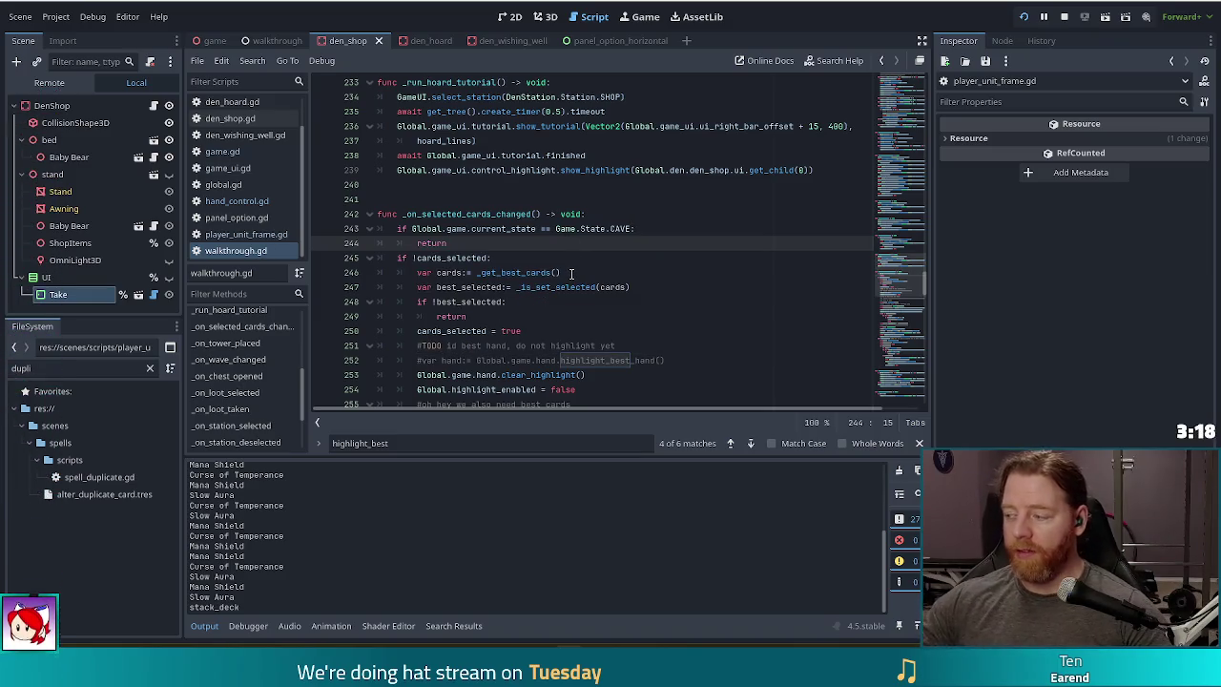
{"action": "key", "text": "Return"}
{"action": "key", "text": "BackSpace"}
{"action": "key", "text": "ctrl+s"}
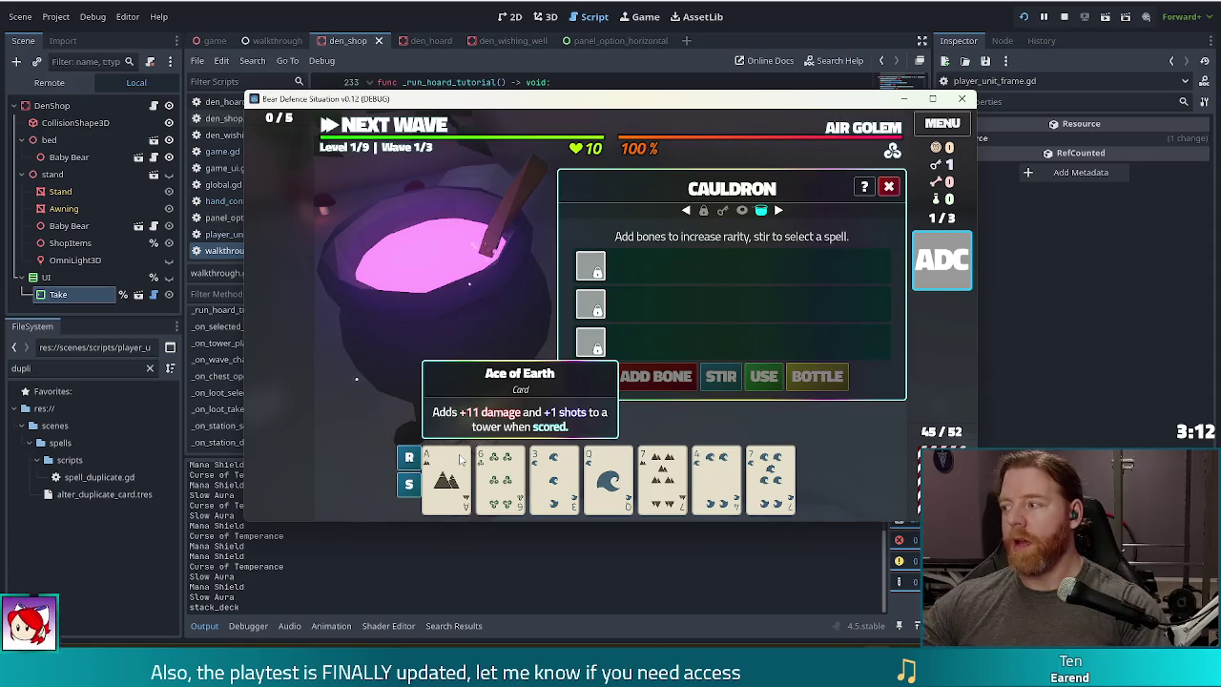
- Duplicate the Ace of Earth card with the cauldron's duplicate spell and return to the level map
{"action": "left_click", "coordinate": [460, 460]}
{"action": "left_click", "coordinate": [941, 259]}
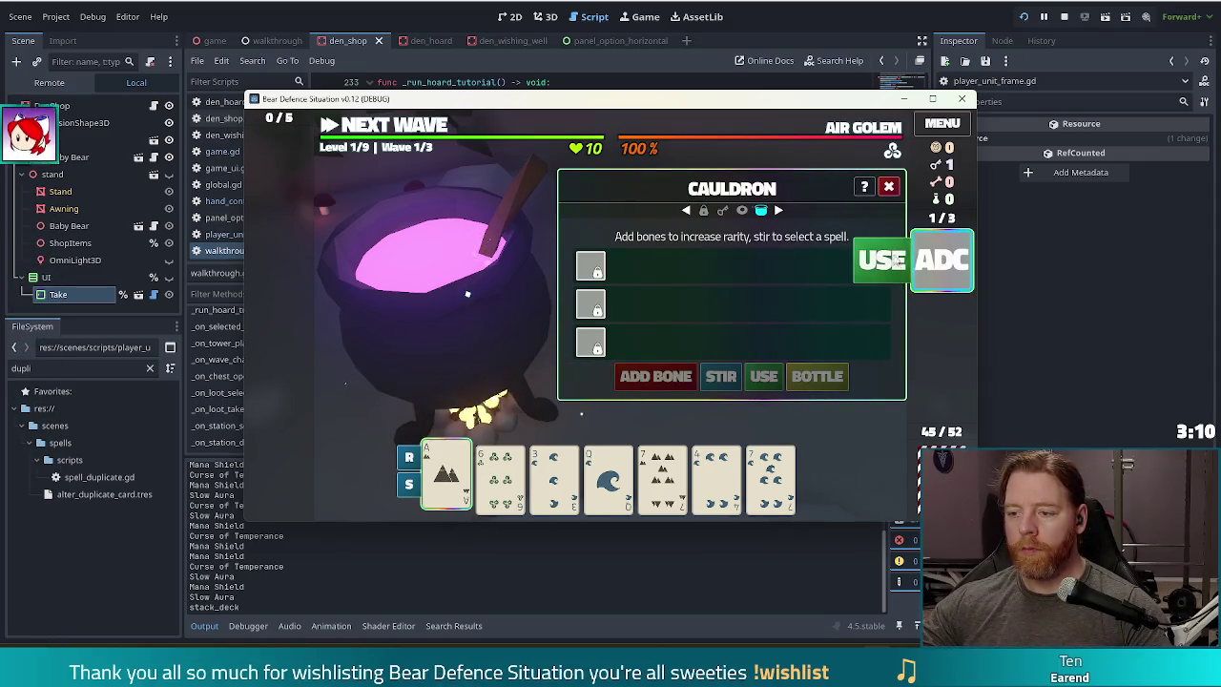
{"action": "left_click", "coordinate": [420, 486]}
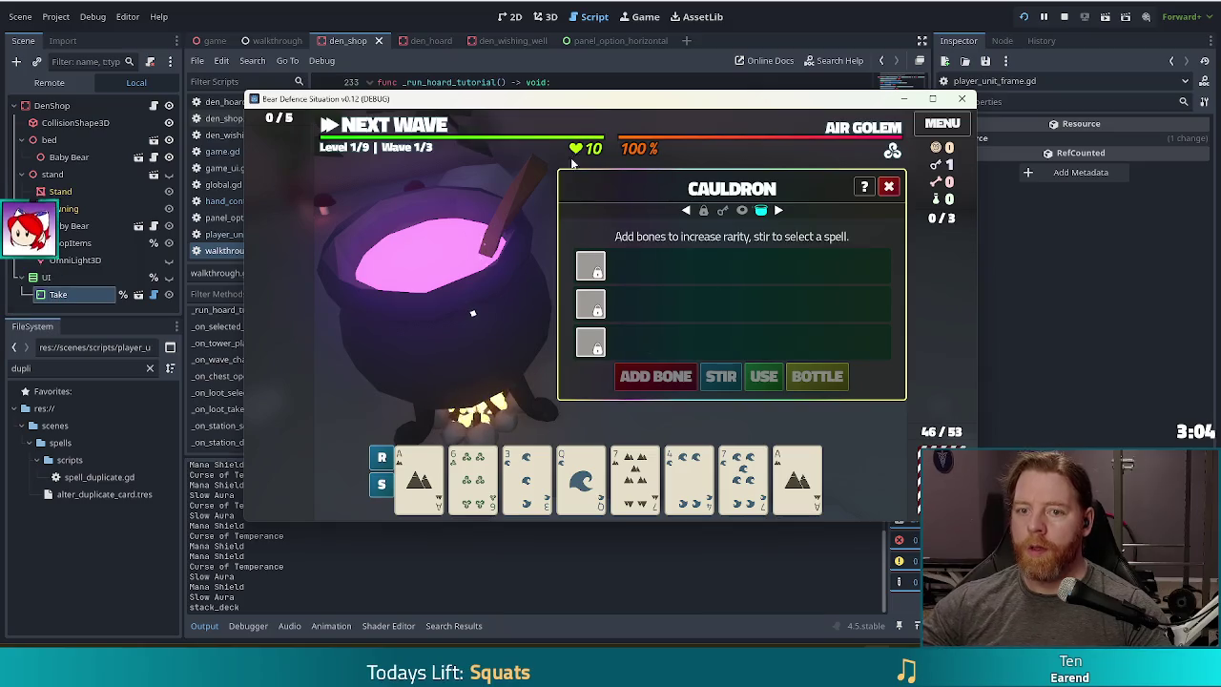
{"action": "left_click_drag", "start_coordinate": [700, 104], "coordinate": [650, 89]}
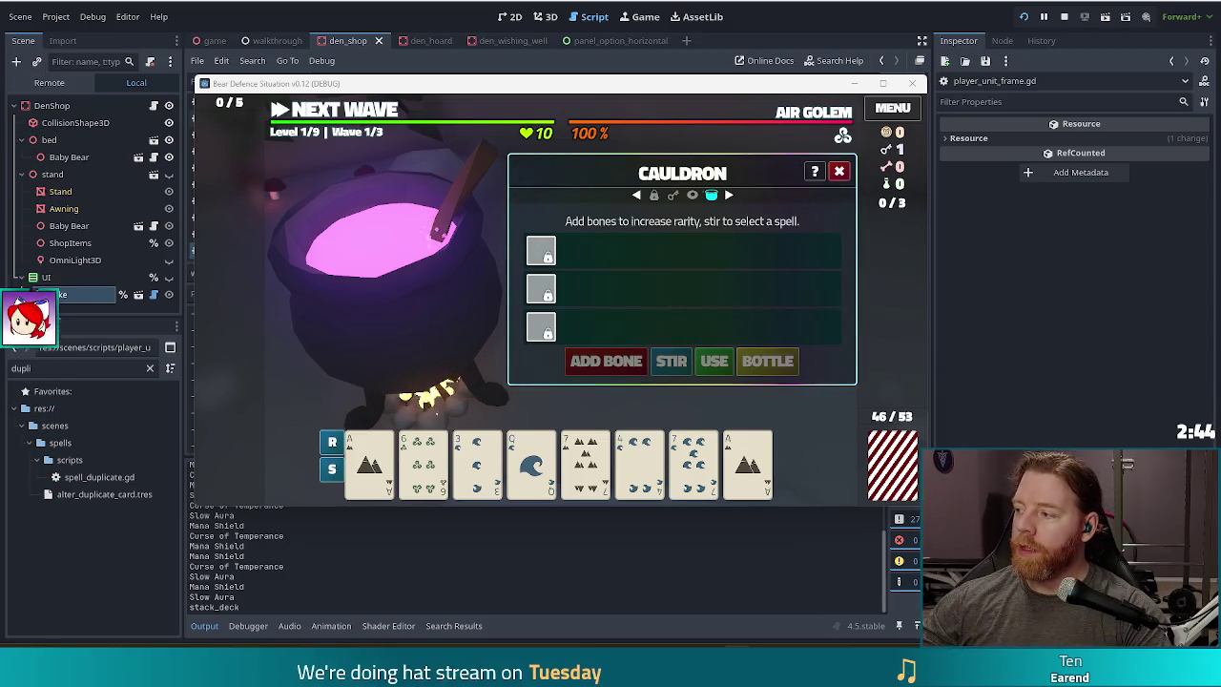
{"action": "left_click", "coordinate": [462, 244]}
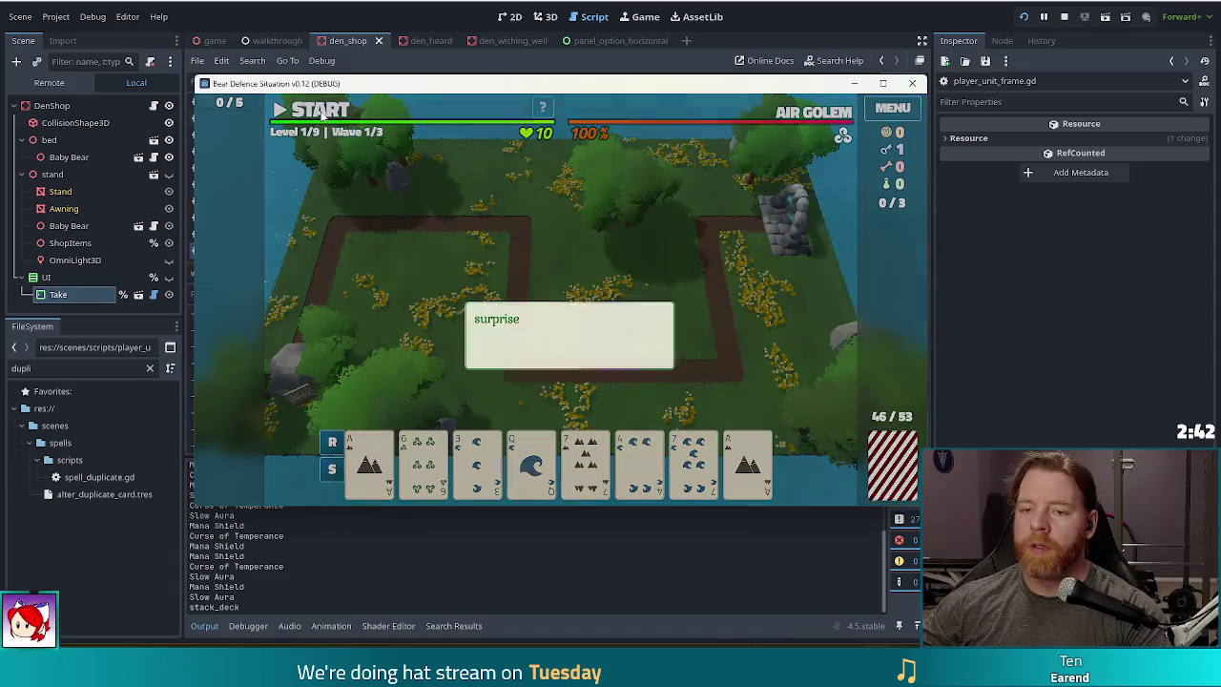
- Dismiss the tutorial, start the first wave, and briefly open and close the settings menu
{"action": "left_click", "coordinate": [462, 244]}
{"action": "left_click", "coordinate": [454, 227]}
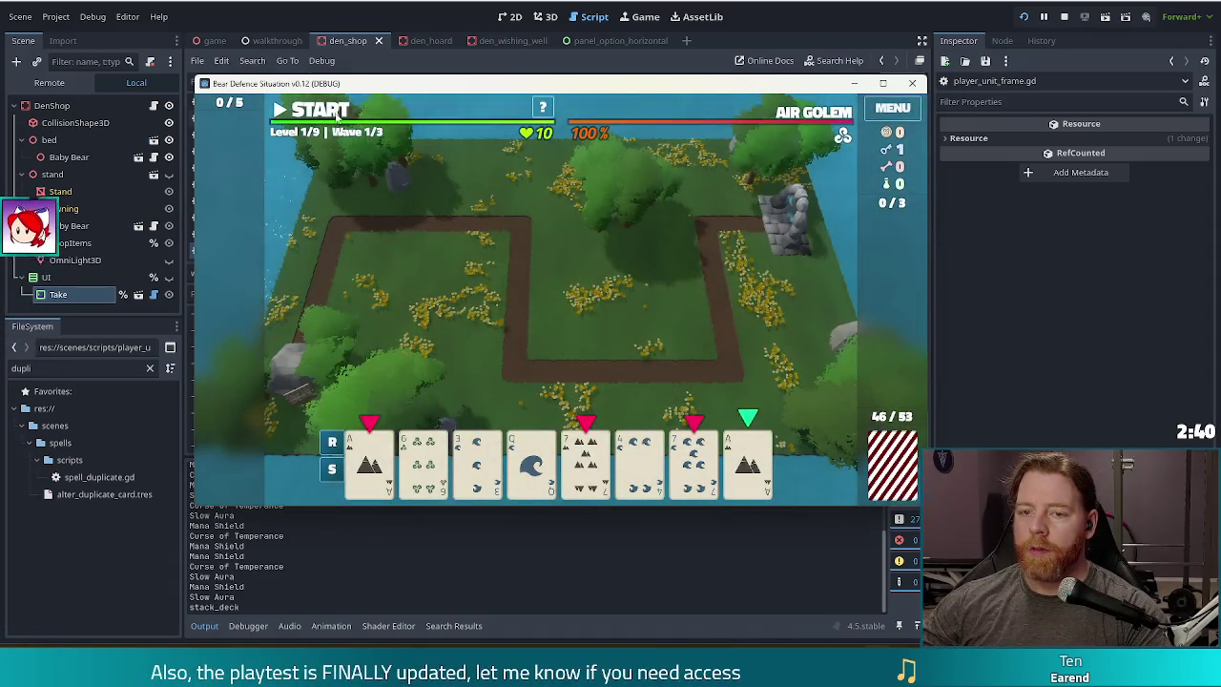
{"action": "left_click", "coordinate": [901, 110]}
{"action": "key", "text": "Escape"}
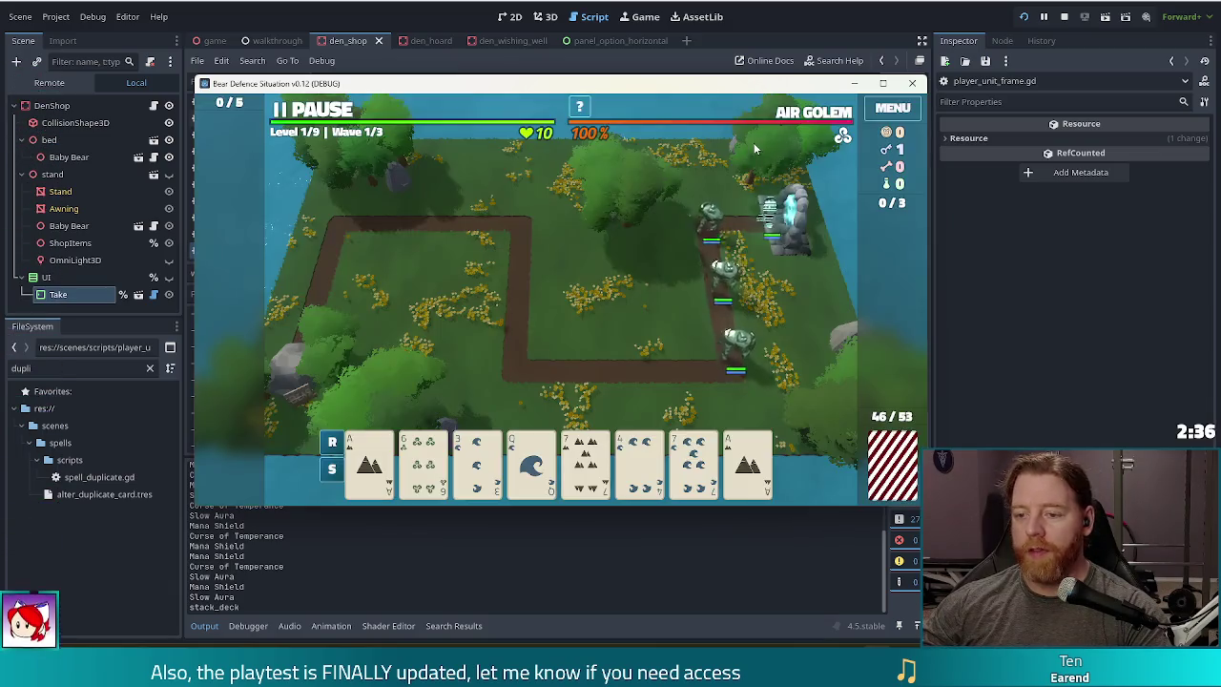
- Pause the wave, dismiss the three pause tutorial messages, and return to the script editor
{"action": "left_click", "coordinate": [315, 109]}
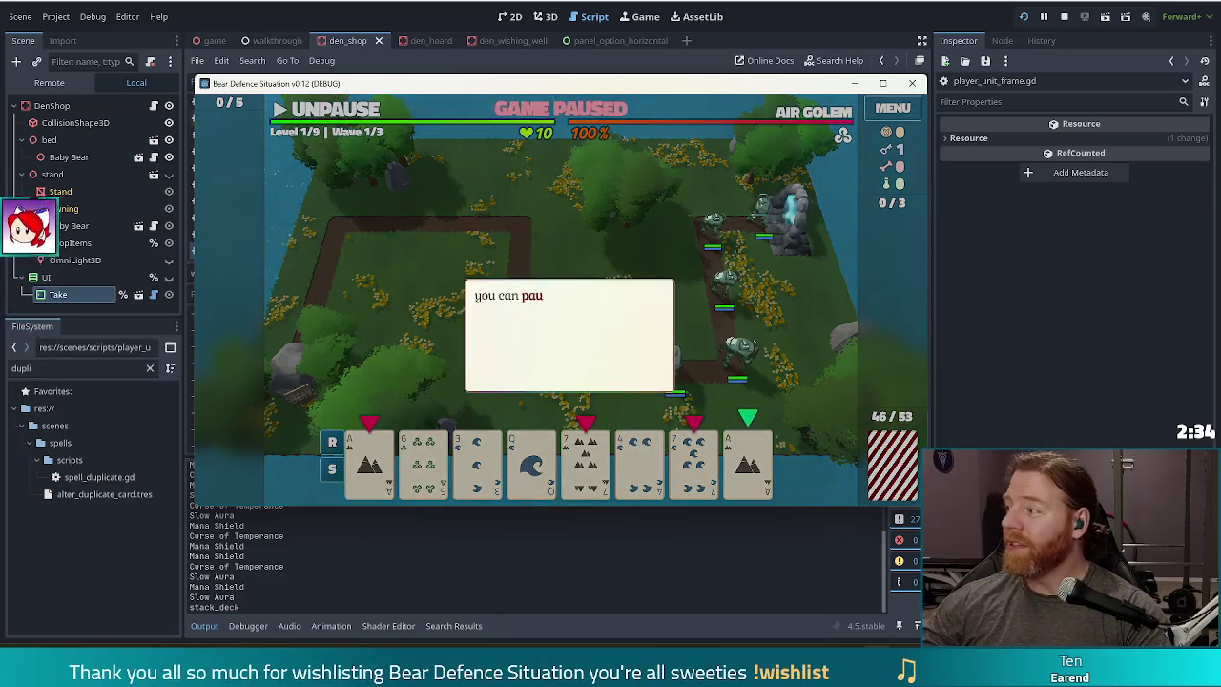
{"action": "left_click", "coordinate": [591, 194]}
{"action": "left_click", "coordinate": [592, 192]}
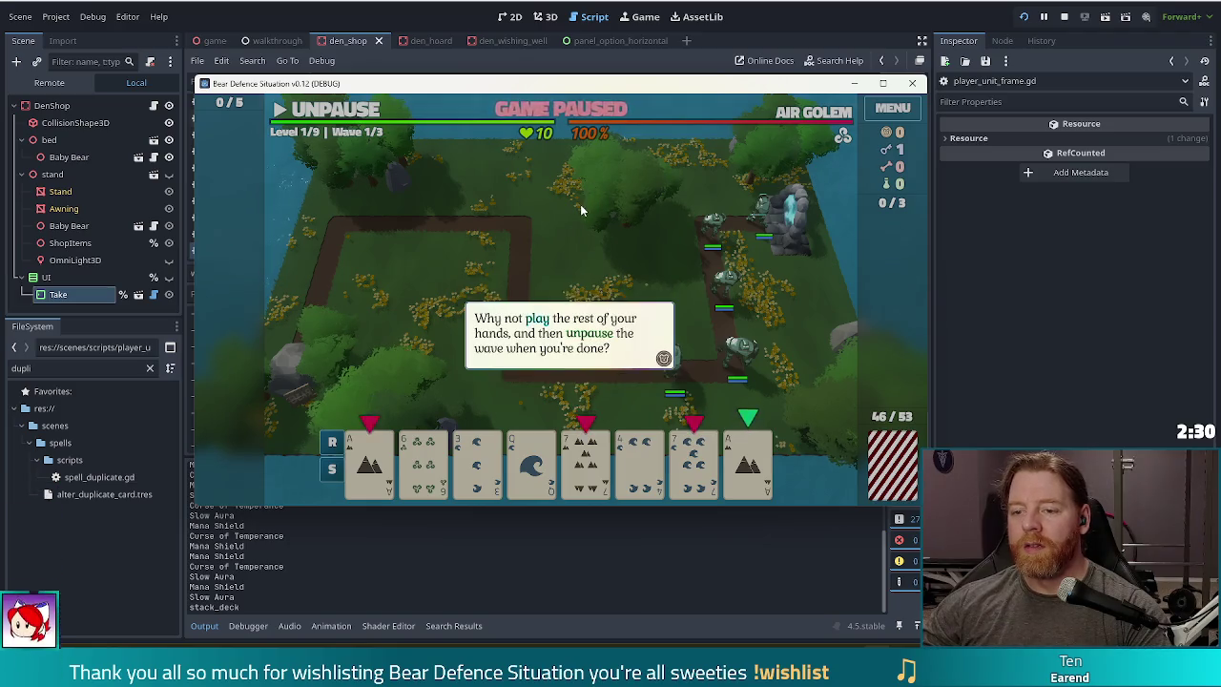
{"action": "left_click", "coordinate": [582, 202]}
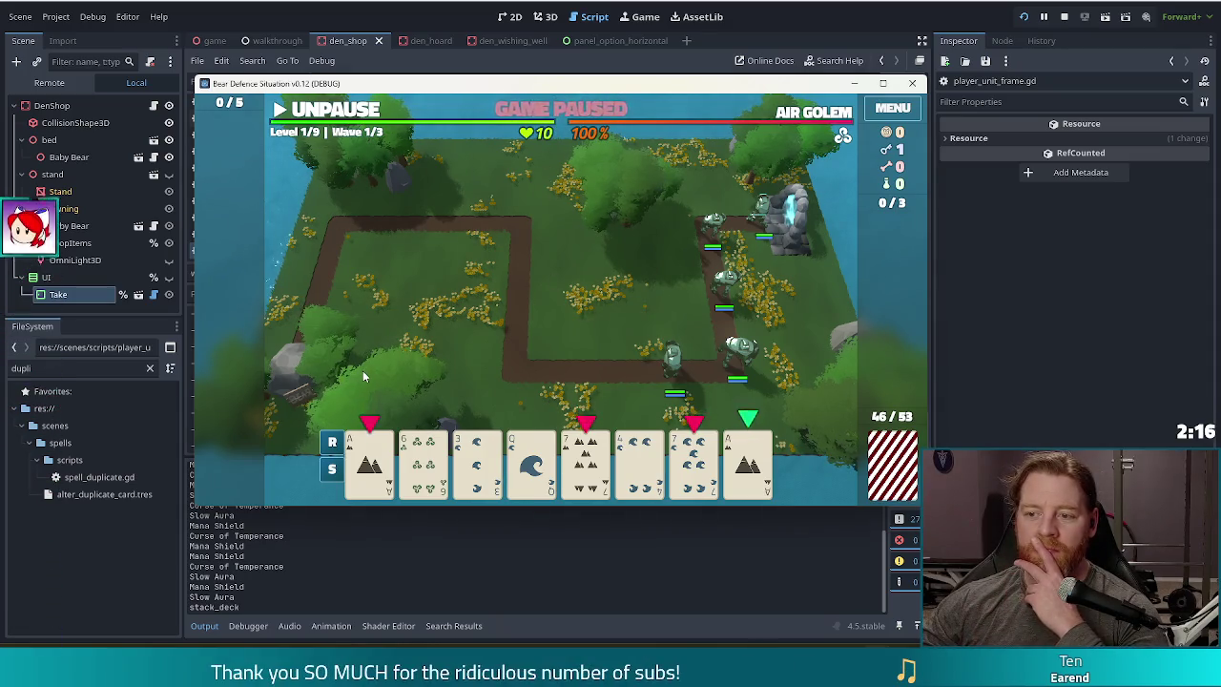
{"action": "left_click", "coordinate": [279, 10]}
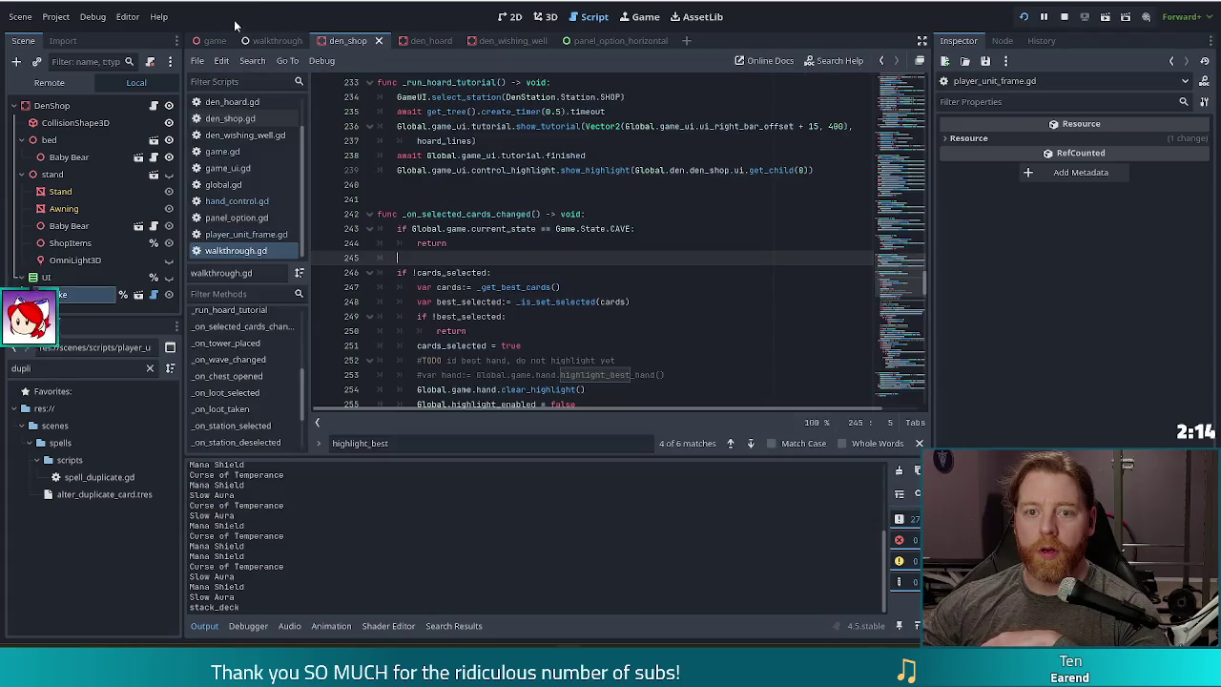
- Open game_ui.gd at the _on_menu_button_pressed function that builds the settings menu dialog
{"action": "left_click", "coordinate": [246, 167]}
{"action": "left_click", "coordinate": [532, 229]}
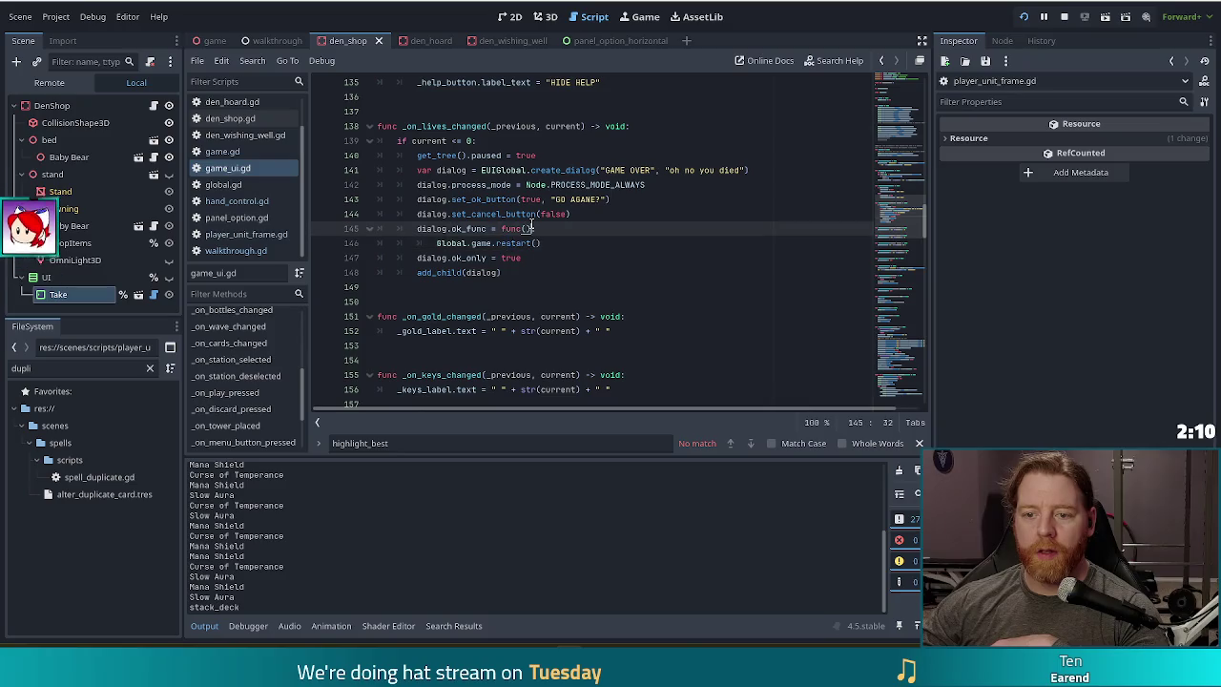
{"action": "scroll", "coordinate": [251, 393], "scroll_direction": "down", "scroll_amount": 1}
{"action": "left_click", "coordinate": [244, 408]}
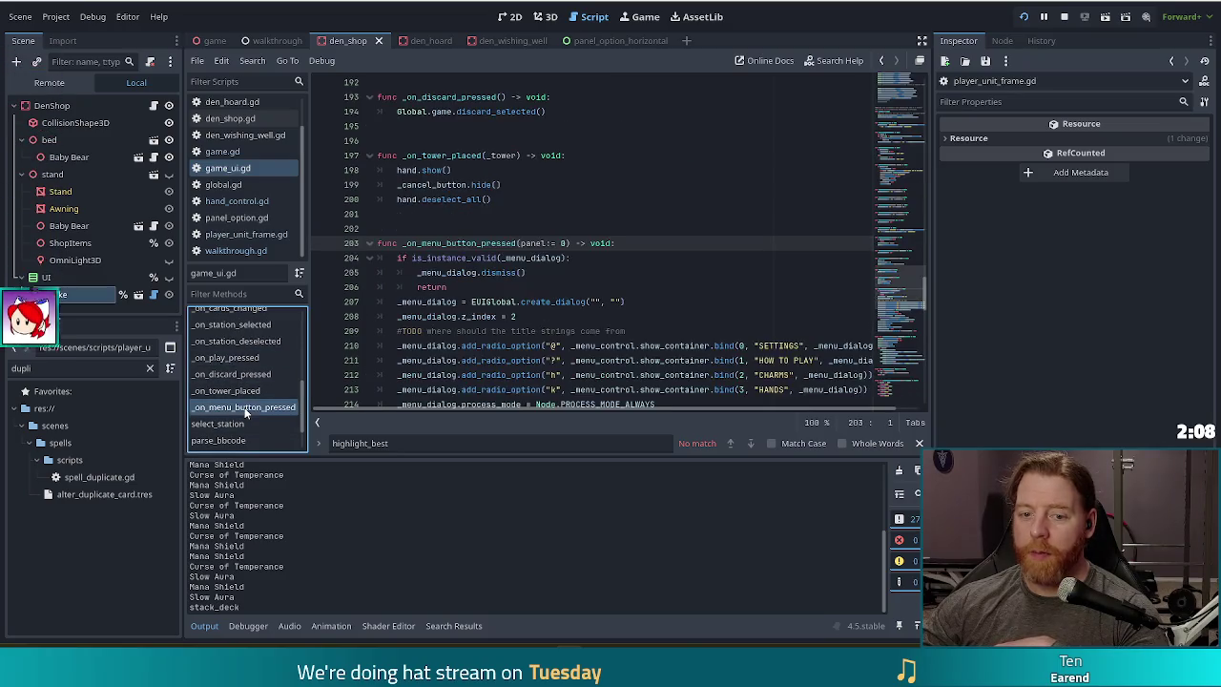
{"action": "left_click", "coordinate": [513, 301]}
{"action": "scroll", "coordinate": [635, 122], "scroll_direction": "down", "scroll_amount": 3}
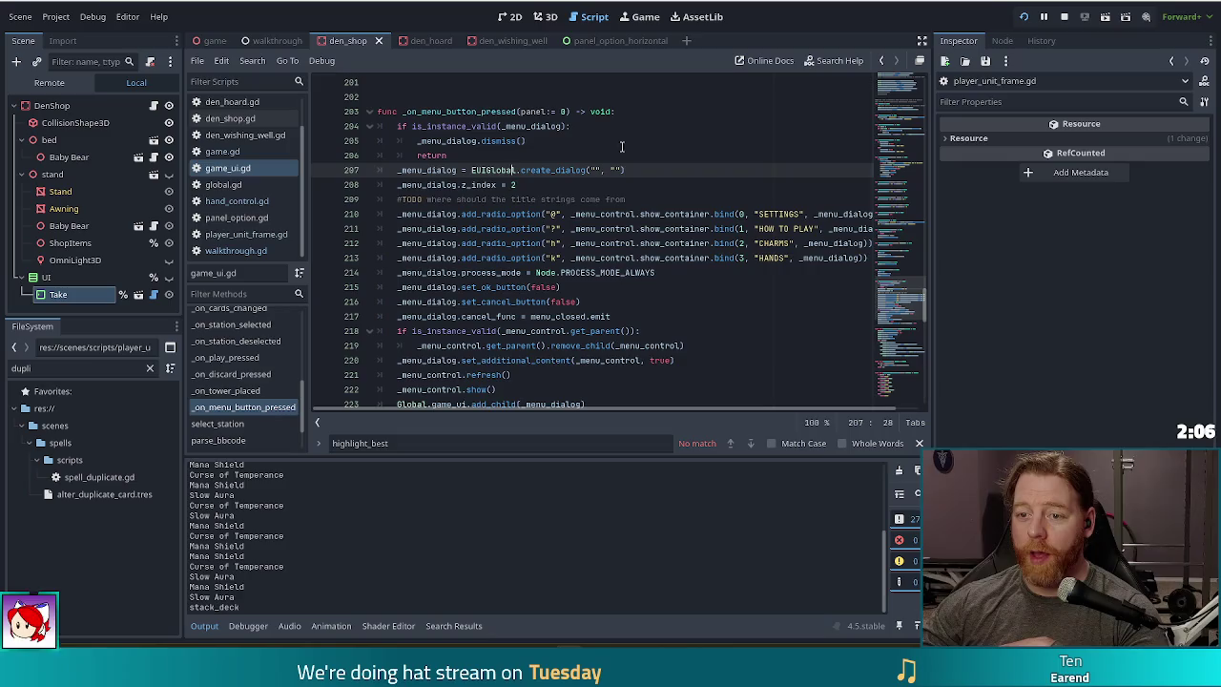
{"action": "scroll", "coordinate": [629, 182], "scroll_direction": "up", "scroll_amount": 2}
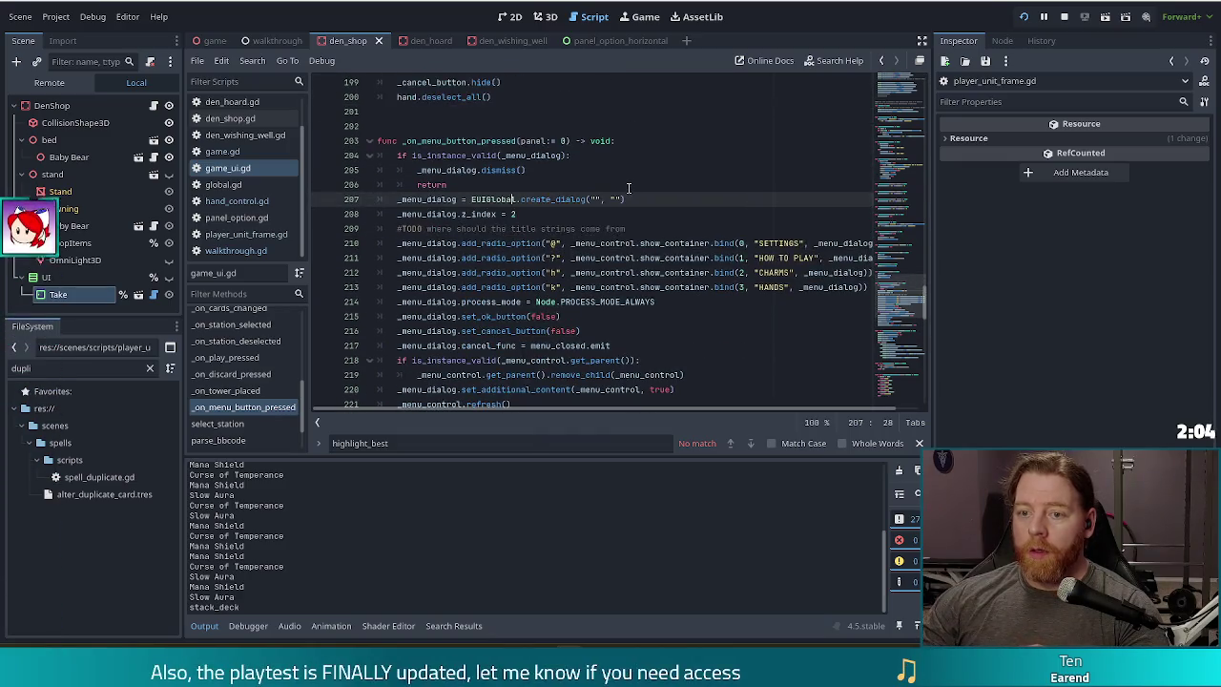
{"action": "left_click", "coordinate": [641, 141]}
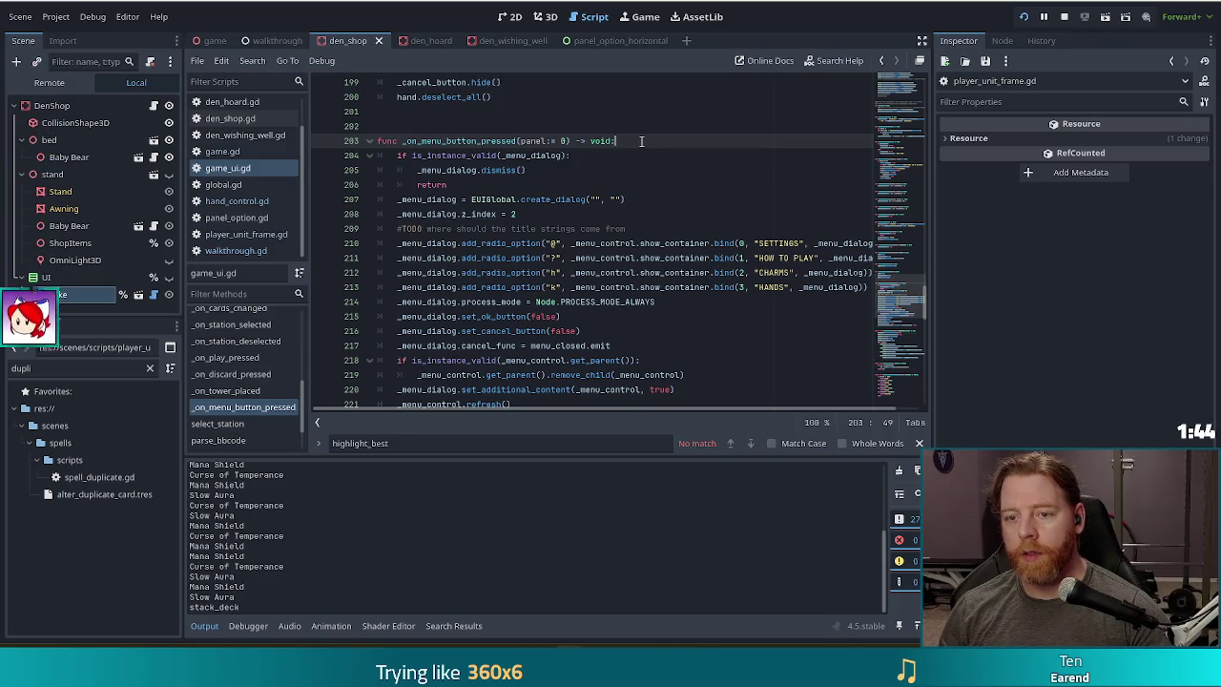
{"action": "scroll", "coordinate": [641, 191], "scroll_direction": "down", "scroll_amount": 4}
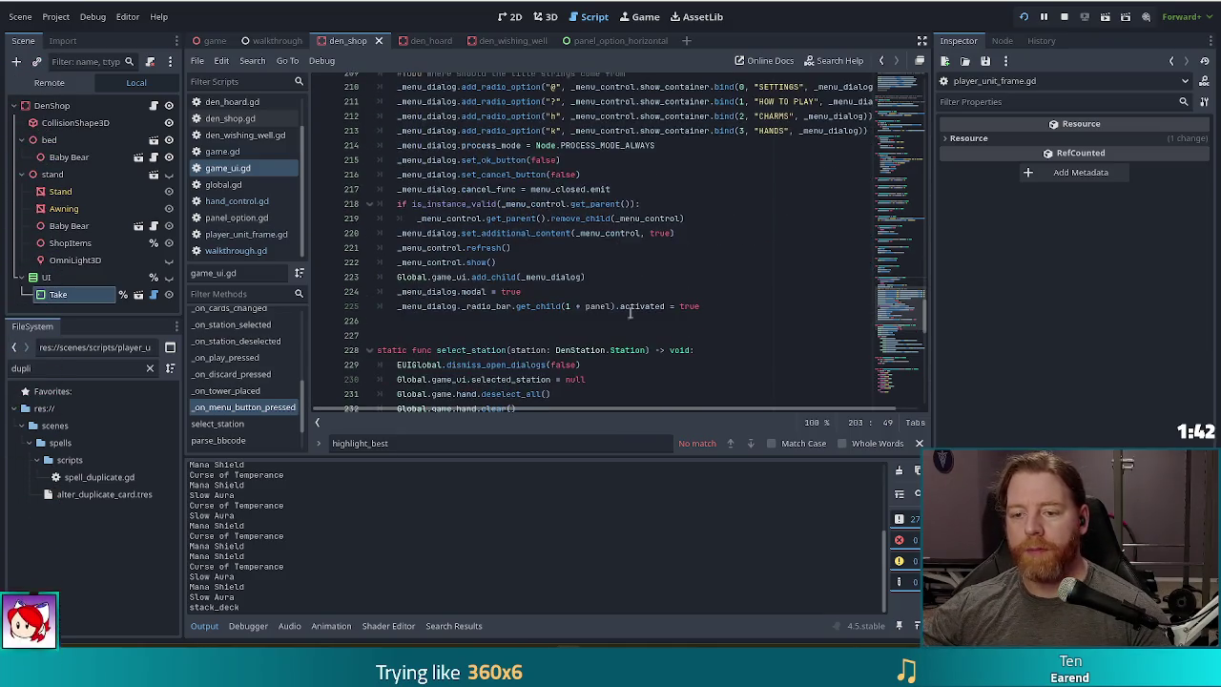
- Add 'if Global.game.current_state == Game.State.RUNNING:' at the end of _on_menu_button_pressed
{"action": "left_click", "coordinate": [724, 306]}
{"action": "key", "text": "Return"}
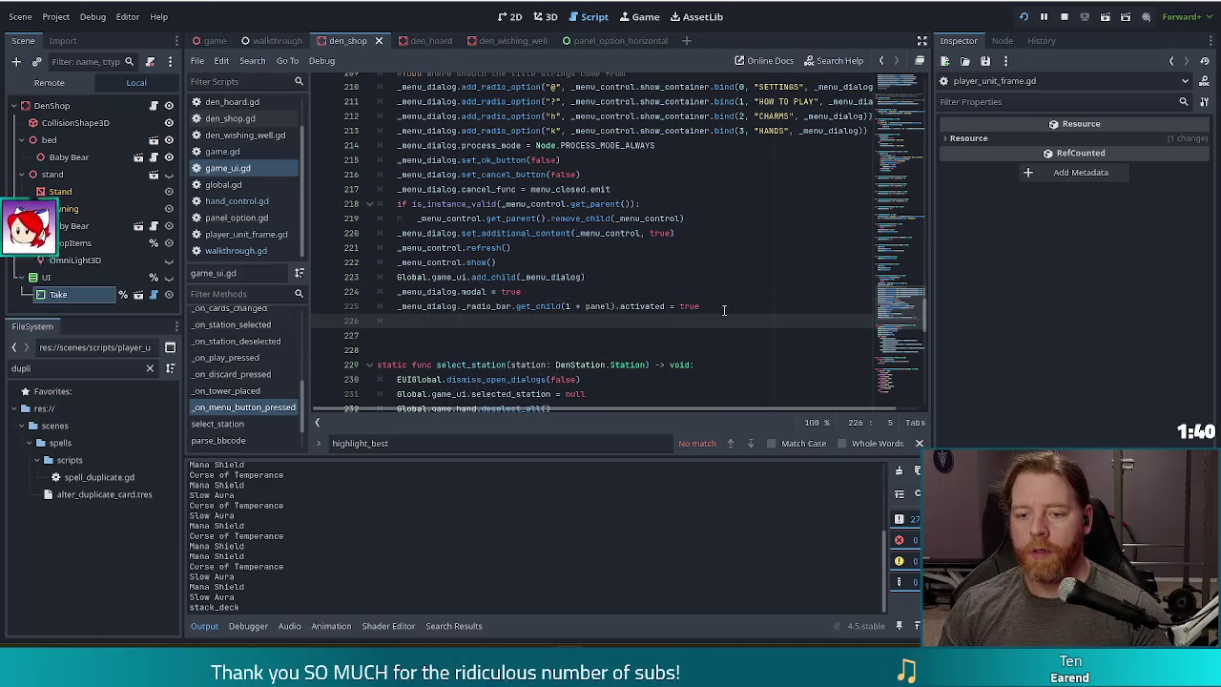
{"action": "key", "text": "Return"}
{"action": "type", "text": "if Global.game.cu"}
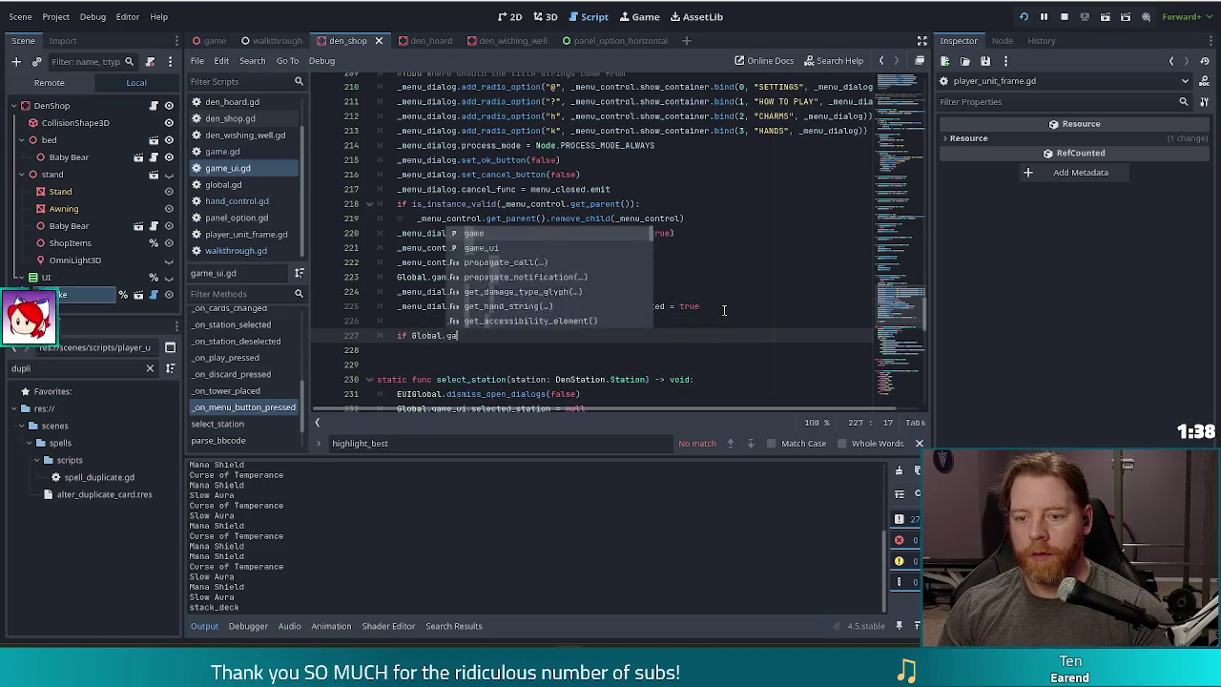
{"action": "key", "text": "Return"}
{"action": "type", "text": "== Game.State.RUN"}
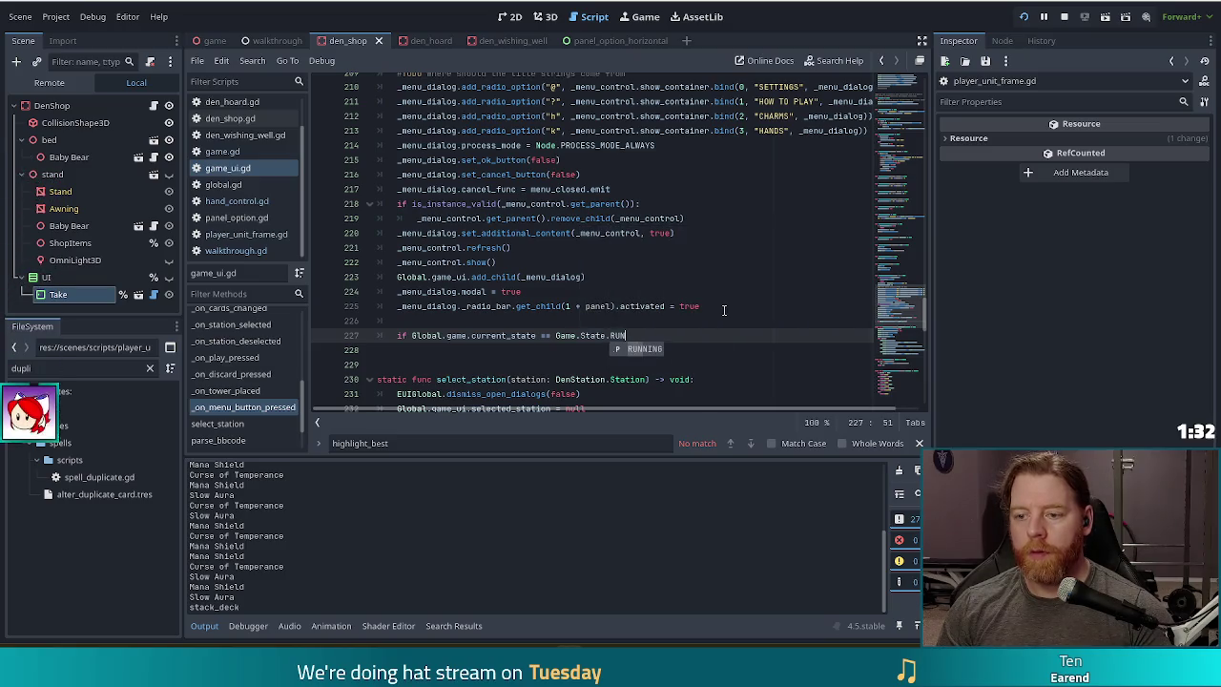
{"action": "key", "text": "Return"}
{"action": "type", "text": ":"}
- Under that check, set current_state to Game.State.PAUSED and type 'get_tree().paused = true'
{"action": "key", "text": "Return"}
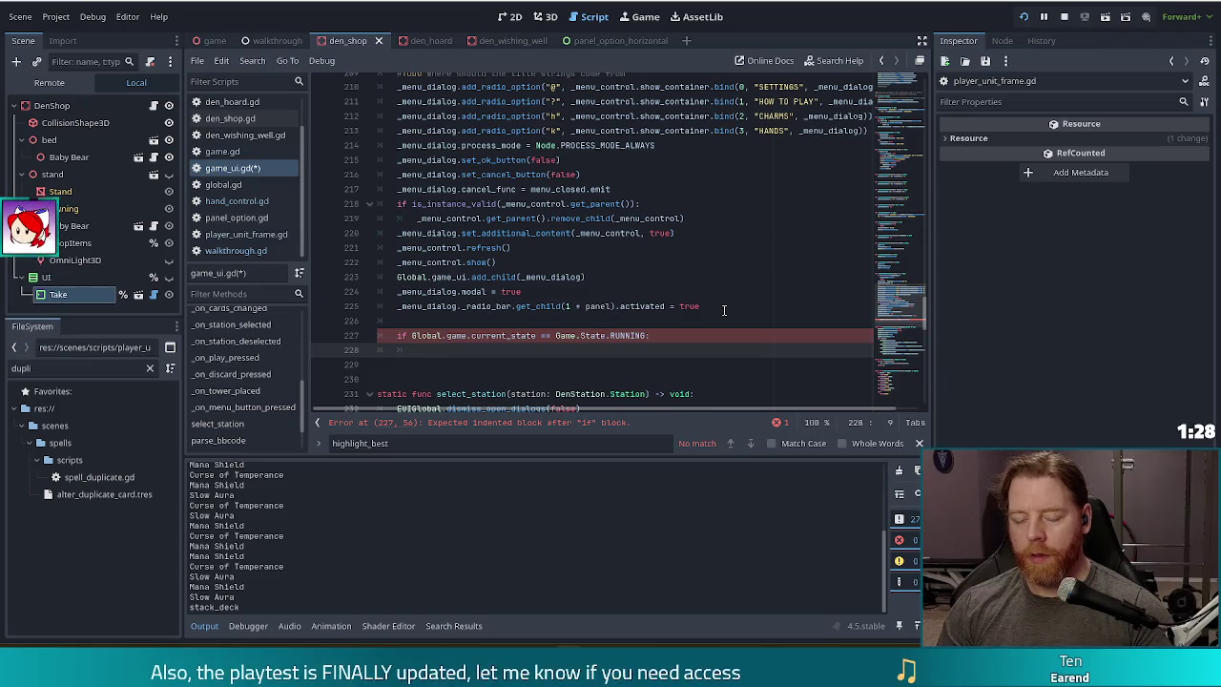
{"action": "type", "text": "Global.gam"}
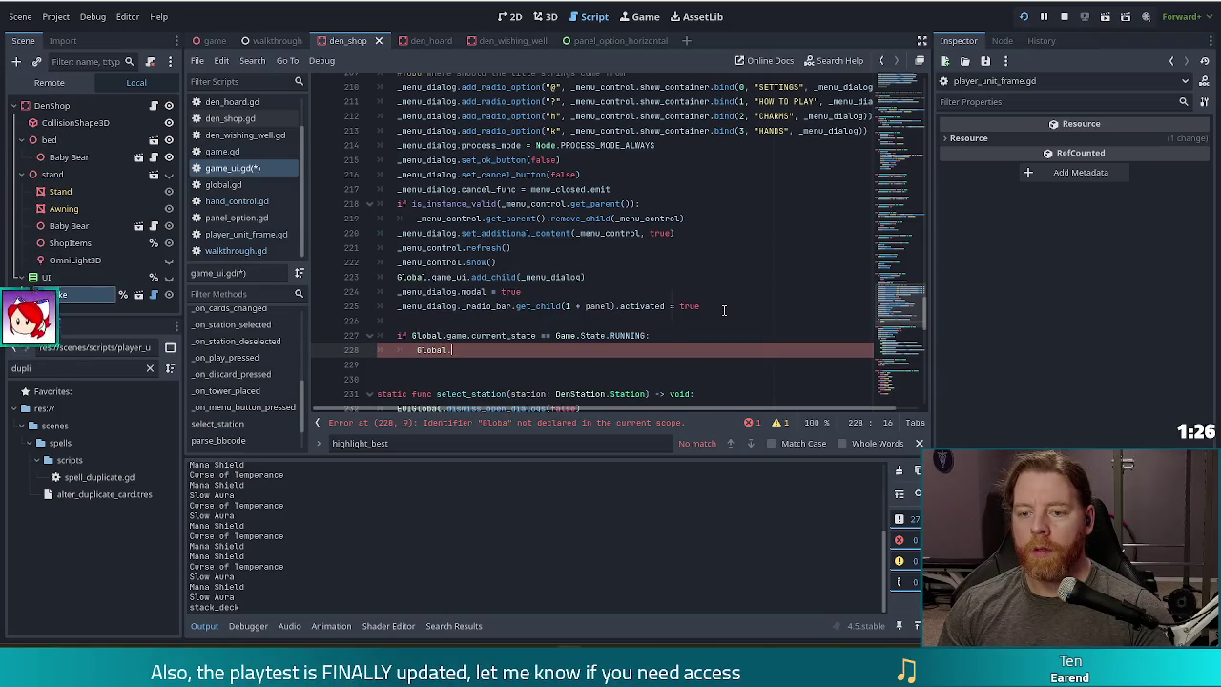
{"action": "type", "text": "e.cur"}
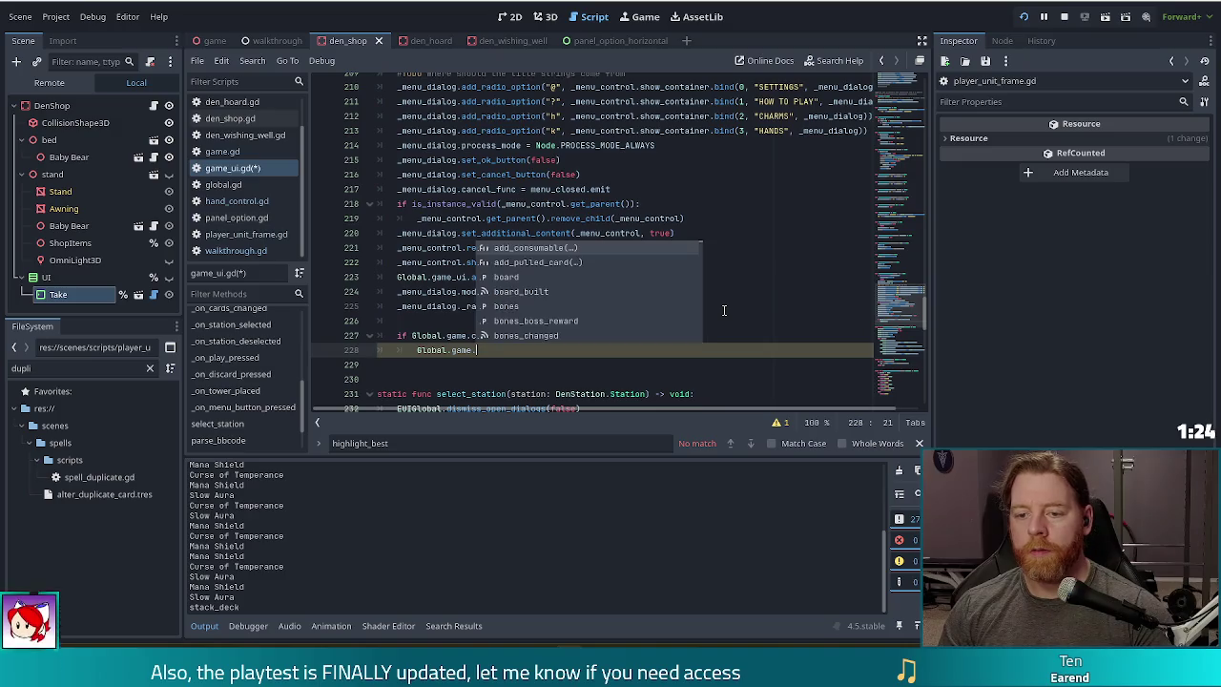
{"action": "key", "text": "Return"}
{"action": "type", "text": "= G"}
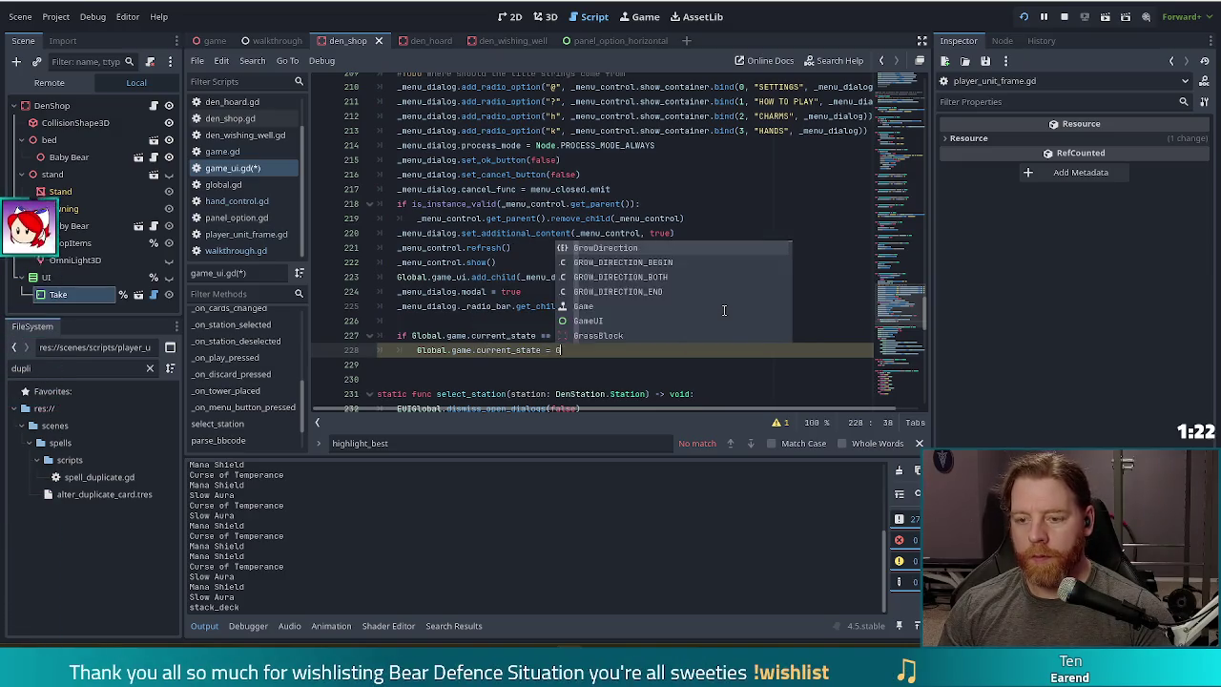
{"action": "type", "text": "ame.State."}
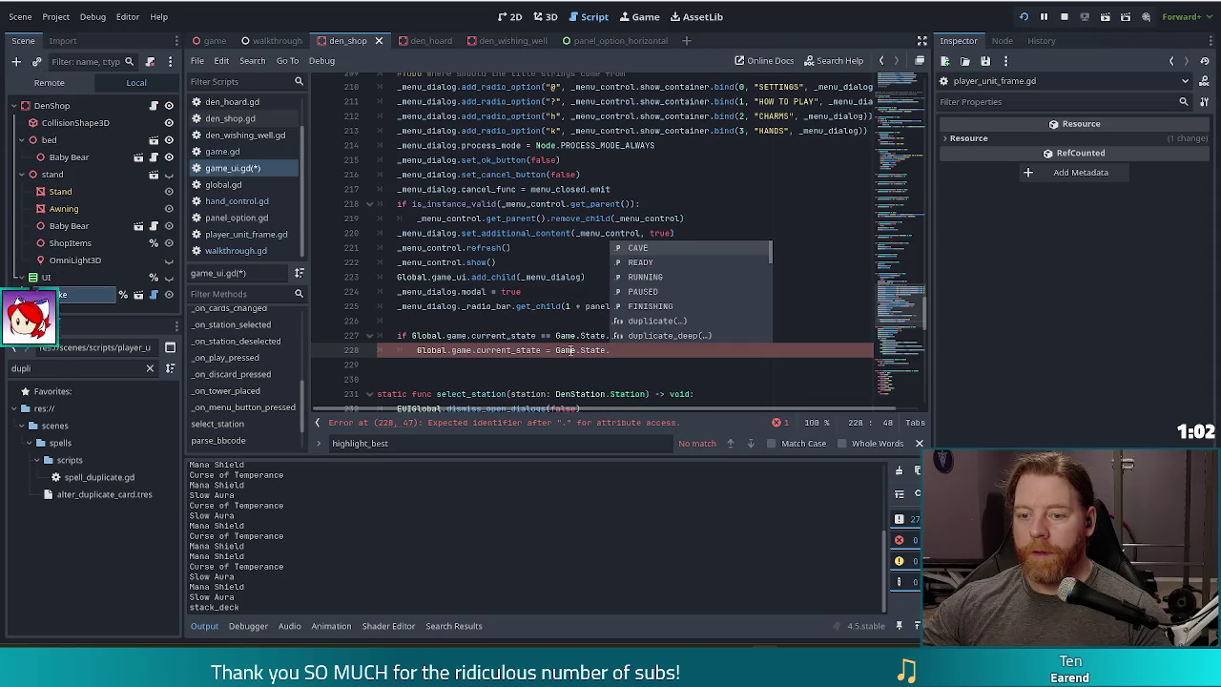
{"action": "left_click", "coordinate": [645, 291]}
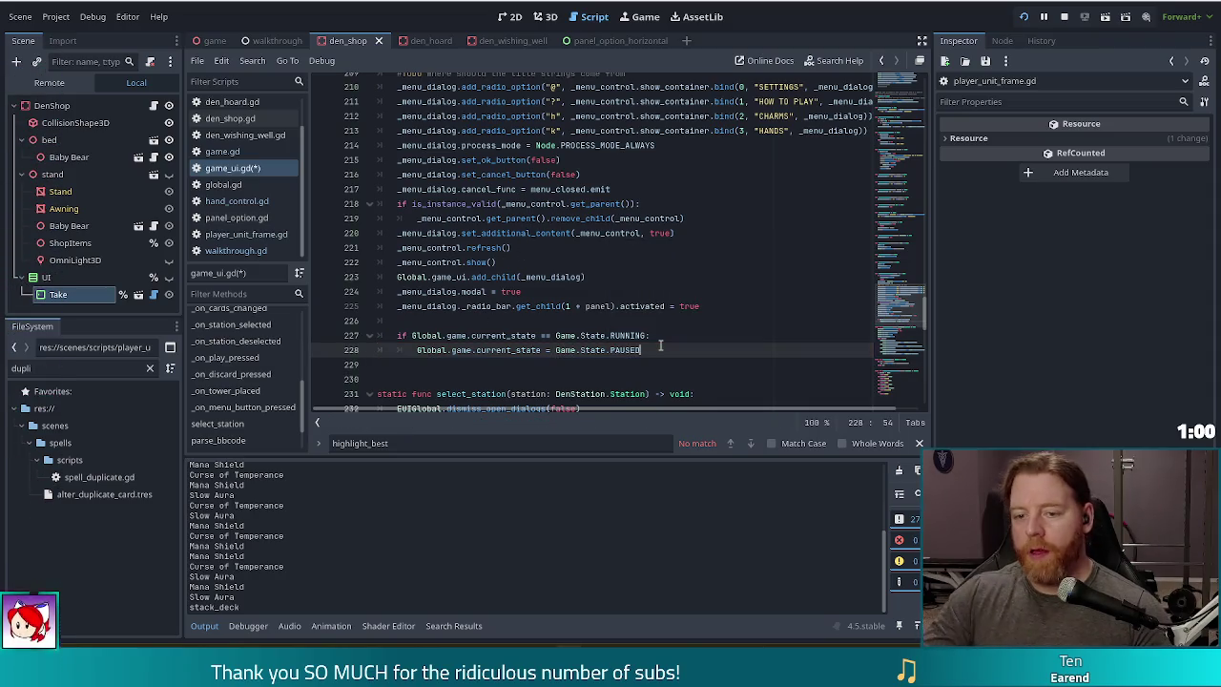
{"action": "key", "text": "Return"}
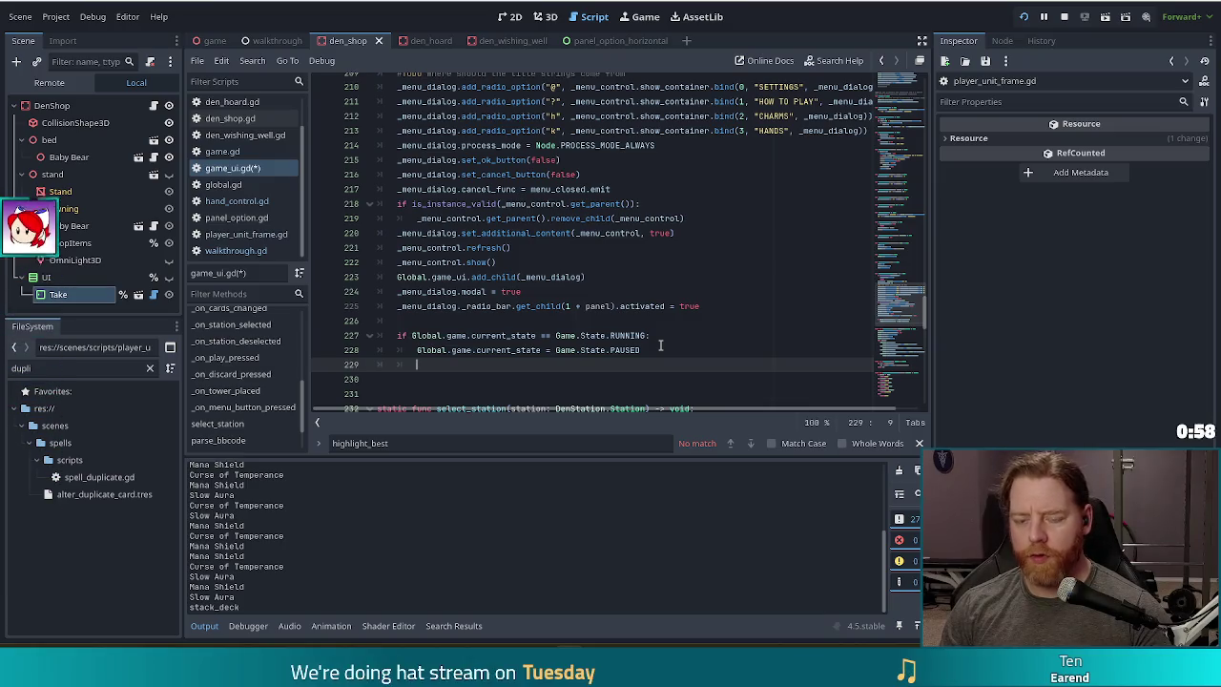
{"action": "type", "text": "get_tree"}
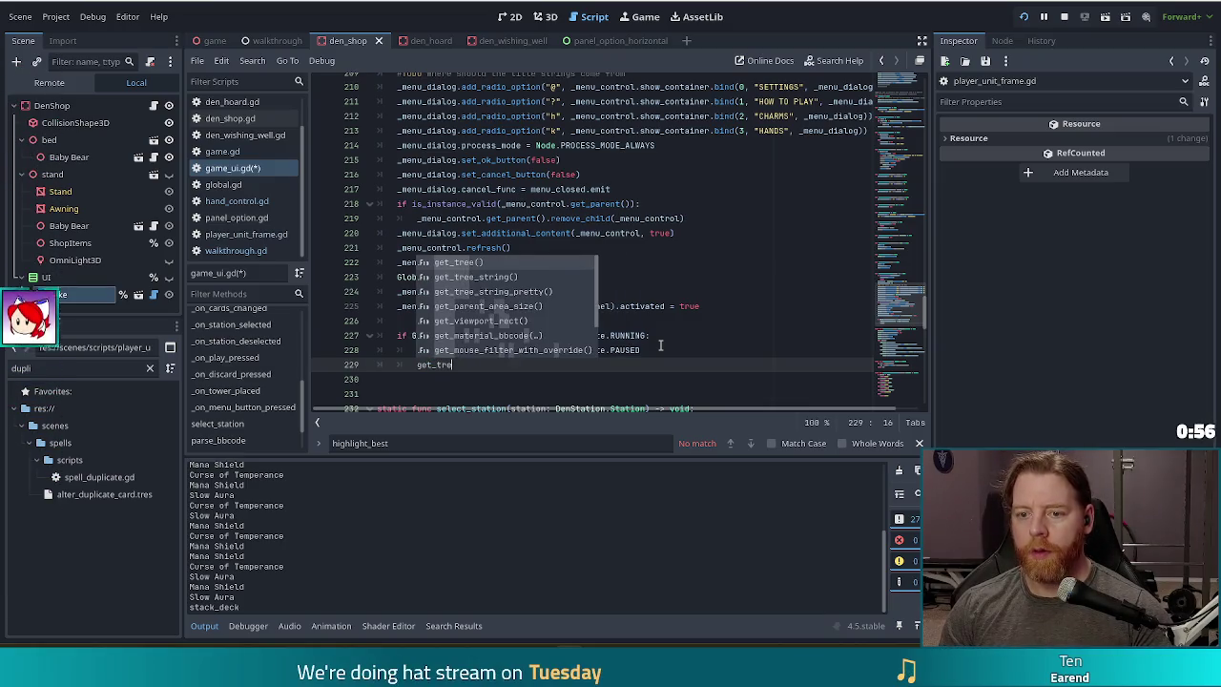
{"action": "key", "text": "Return"}
{"action": "type", "text": "."}
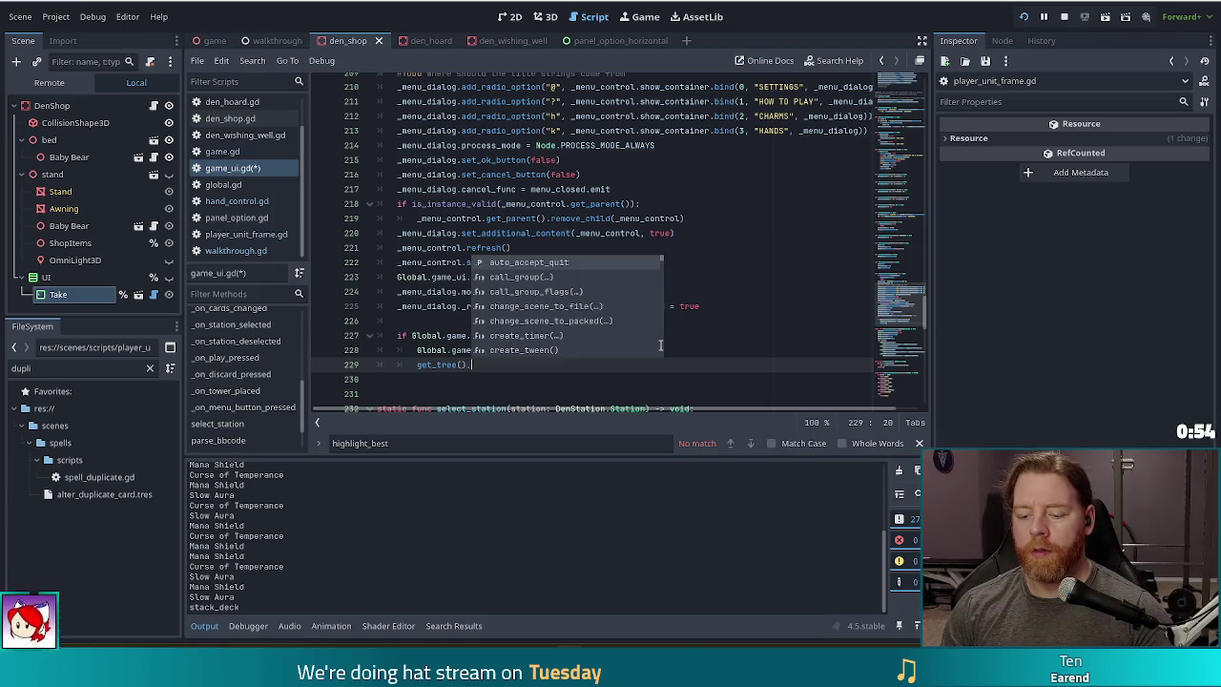
{"action": "type", "text": "pau"}
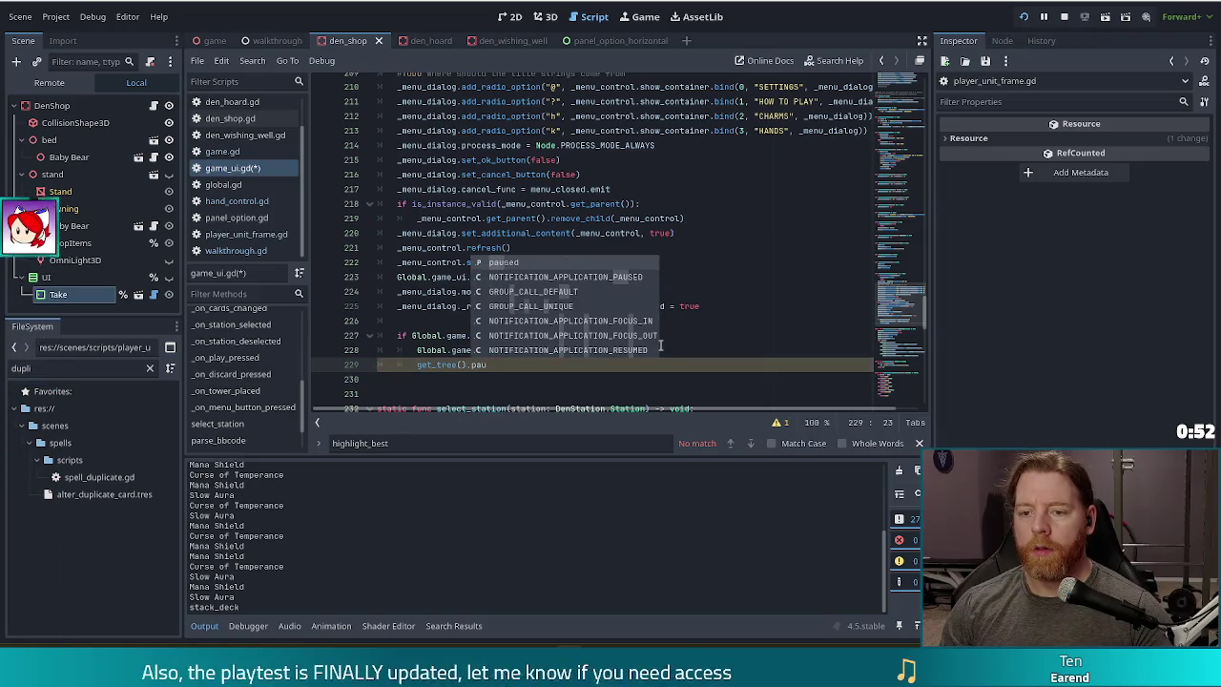
{"action": "key", "text": "Return"}
{"action": "type", "text": "tr"}
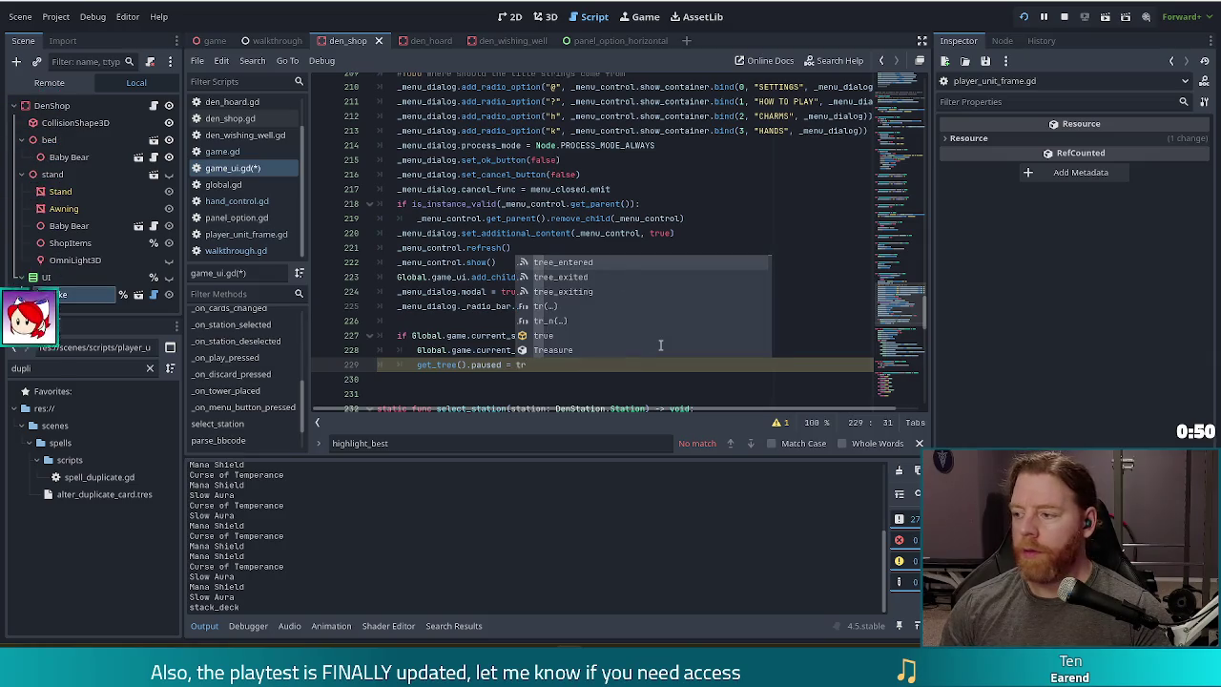
{"action": "type", "text": "ue"}
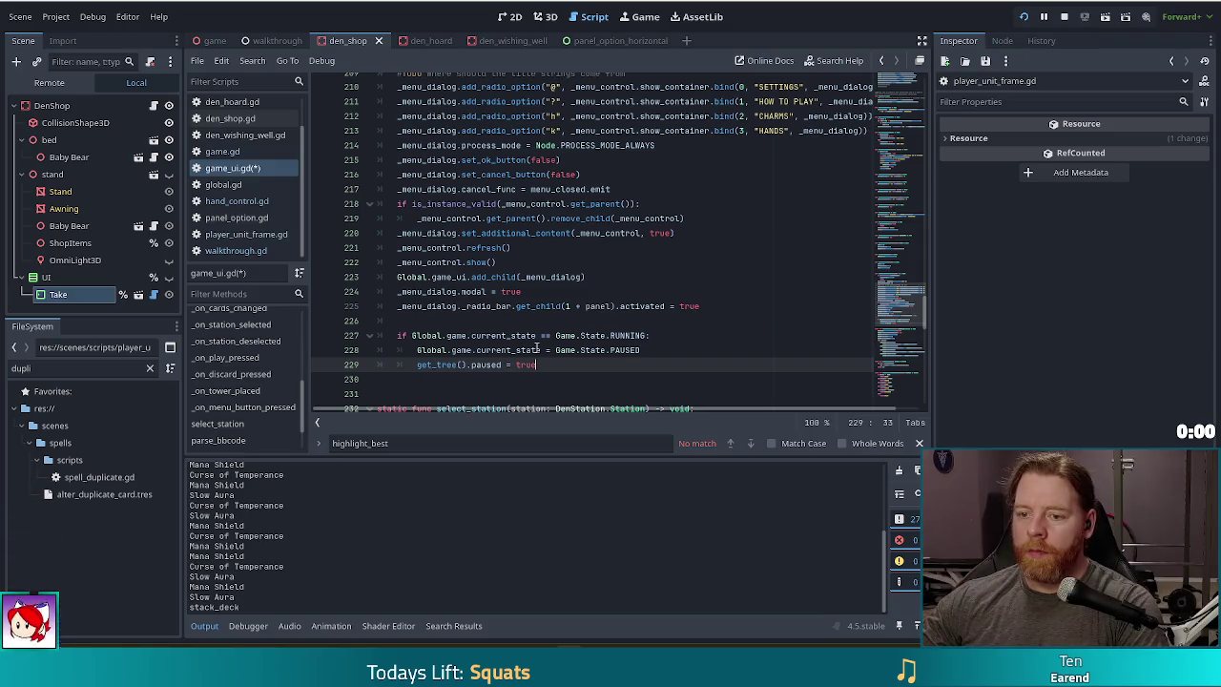
- Switch to the running game window, now paused at Level 1/9, Wave 1/3
{"action": "key", "text": "alt+Tab"}
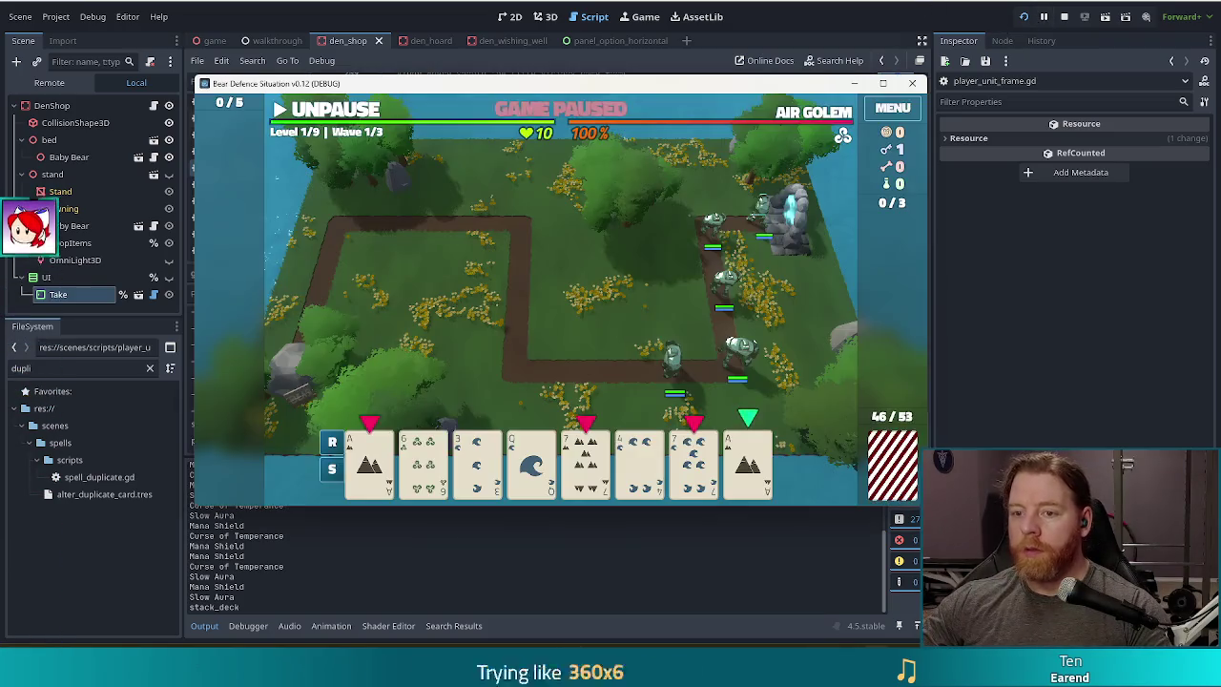
- Resume the game, open its in-game Settings menu, then return to the editor
{"action": "key", "text": "space"}
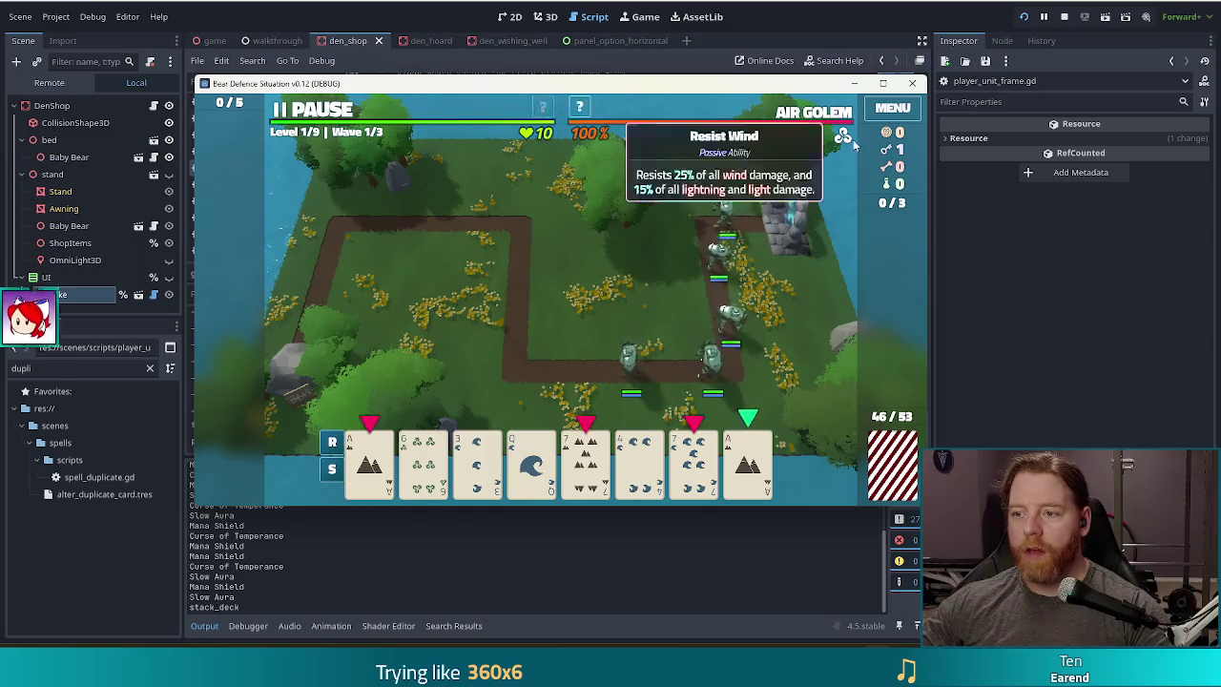
{"action": "left_click", "coordinate": [895, 108]}
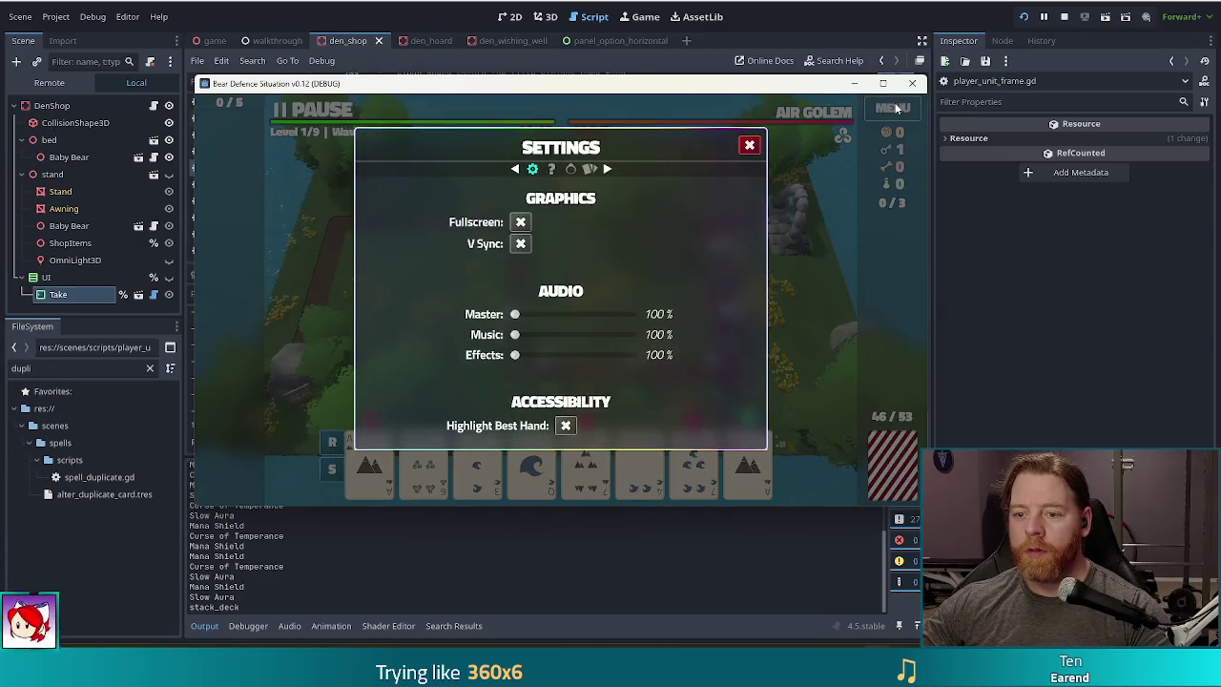
{"action": "left_click", "coordinate": [844, 26]}
- Review the new RUNNING check and paused line (lines 227–229) in game_ui.gd, then open walkthrough.gd
{"action": "scroll", "coordinate": [575, 346], "scroll_direction": "up", "scroll_amount": 6}
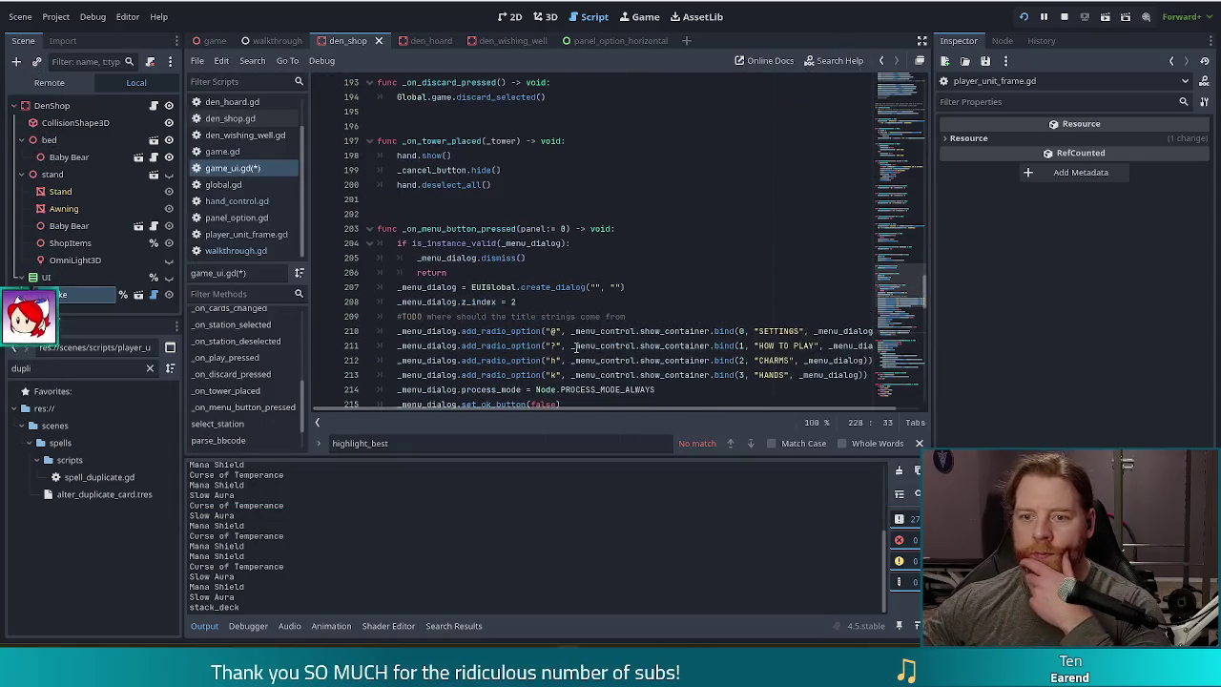
{"action": "scroll", "coordinate": [575, 346], "scroll_direction": "down", "scroll_amount": 8}
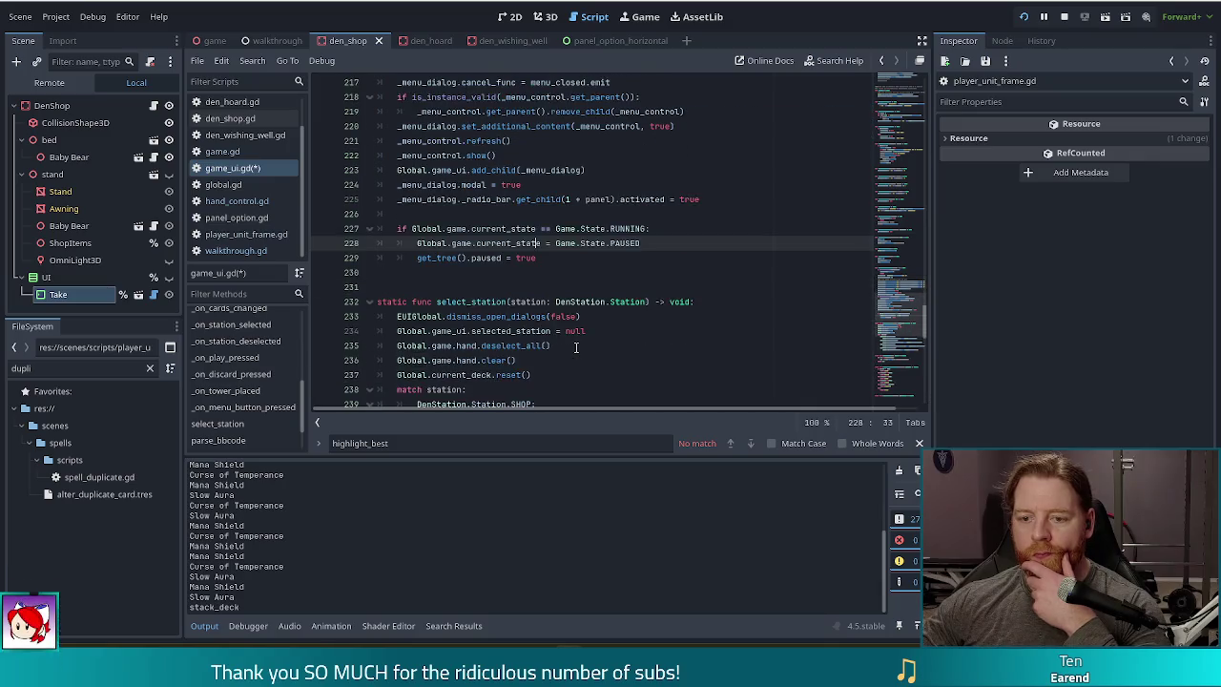
{"action": "left_click", "coordinate": [580, 229]}
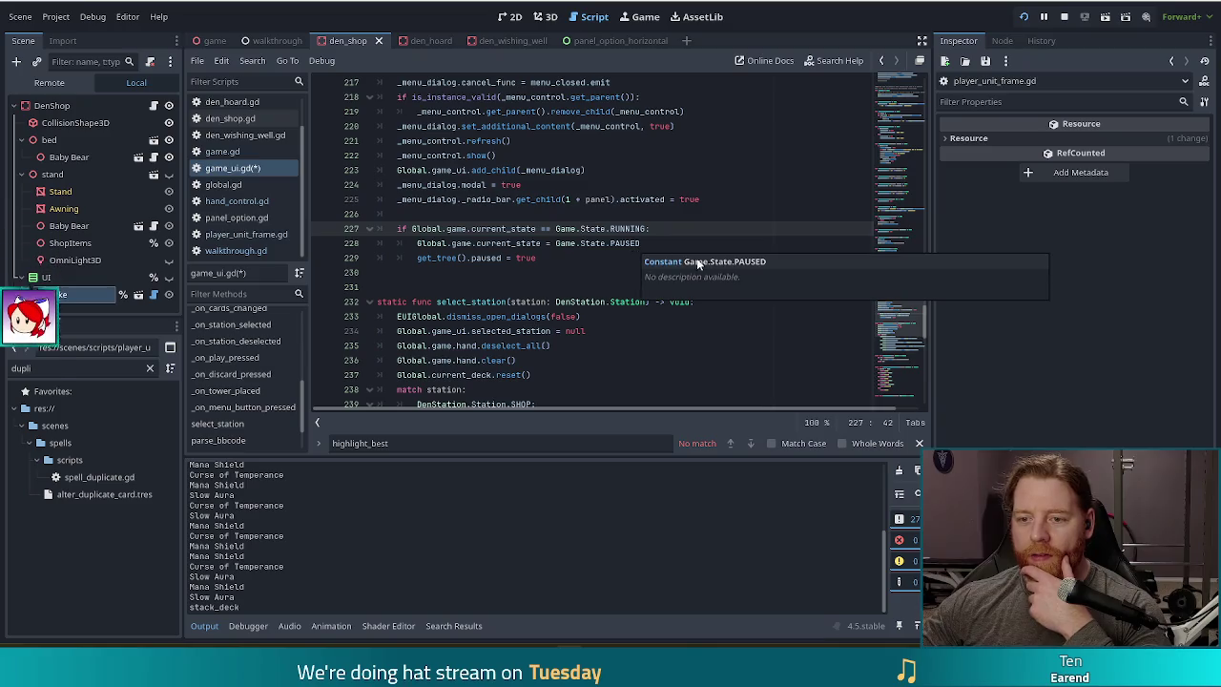
{"action": "key", "text": "Down"}
{"action": "key", "text": "Down"}
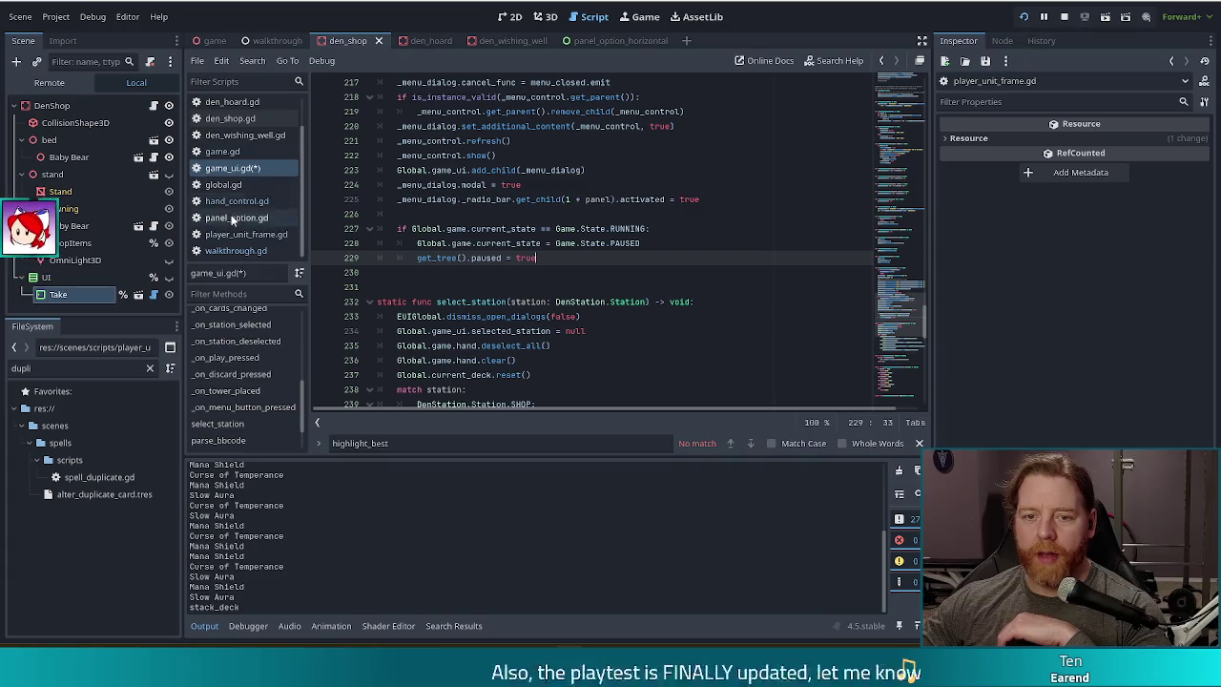
{"action": "left_click", "coordinate": [248, 252]}
- Search walkthrough.gd for 'pause' and jump to the existing match at line 375
{"action": "scroll", "coordinate": [524, 316], "scroll_direction": "down", "scroll_amount": 2}
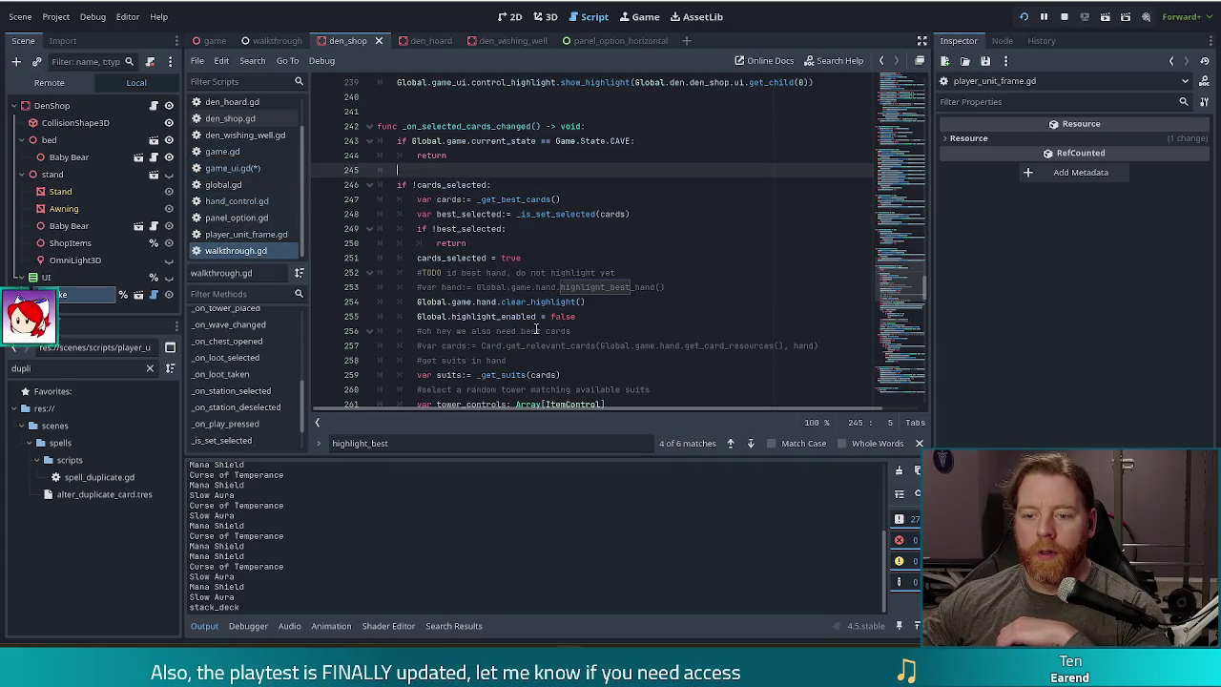
{"action": "scroll", "coordinate": [585, 255], "scroll_direction": "up", "scroll_amount": 3}
{"action": "left_click", "coordinate": [558, 214]}
{"action": "key", "text": "ctrl+f"}
{"action": "type", "text": "paus"}
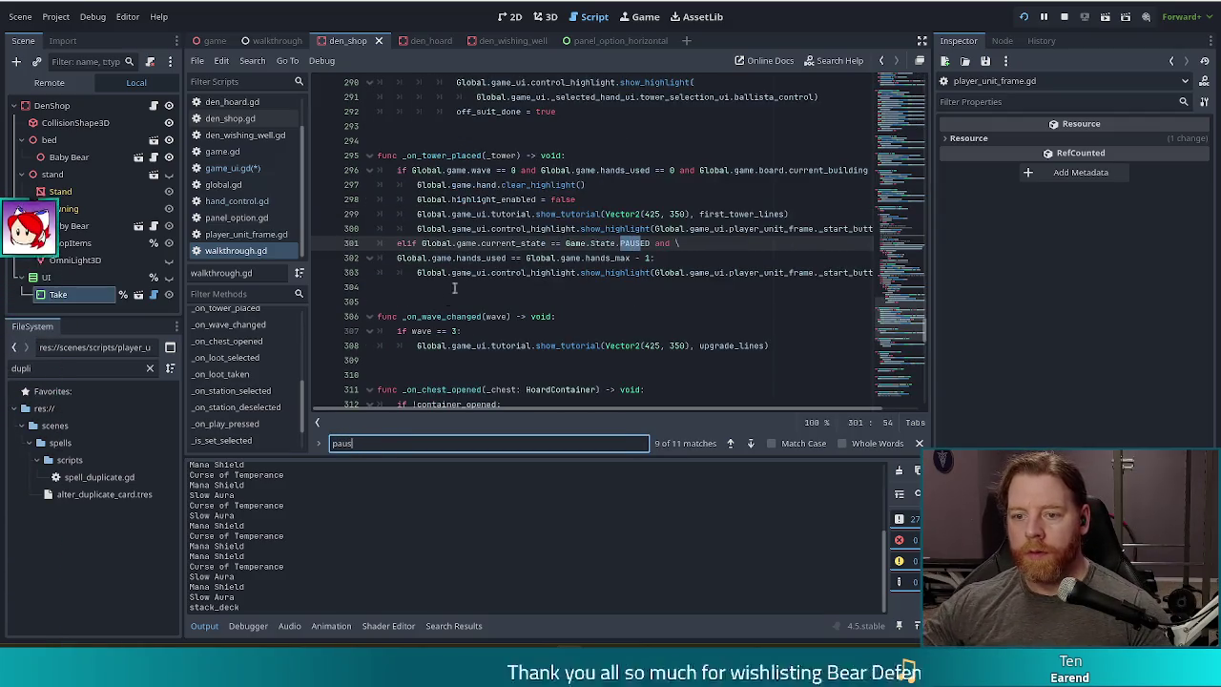
{"action": "type", "text": "e"}
{"action": "left_click", "coordinate": [751, 444]}
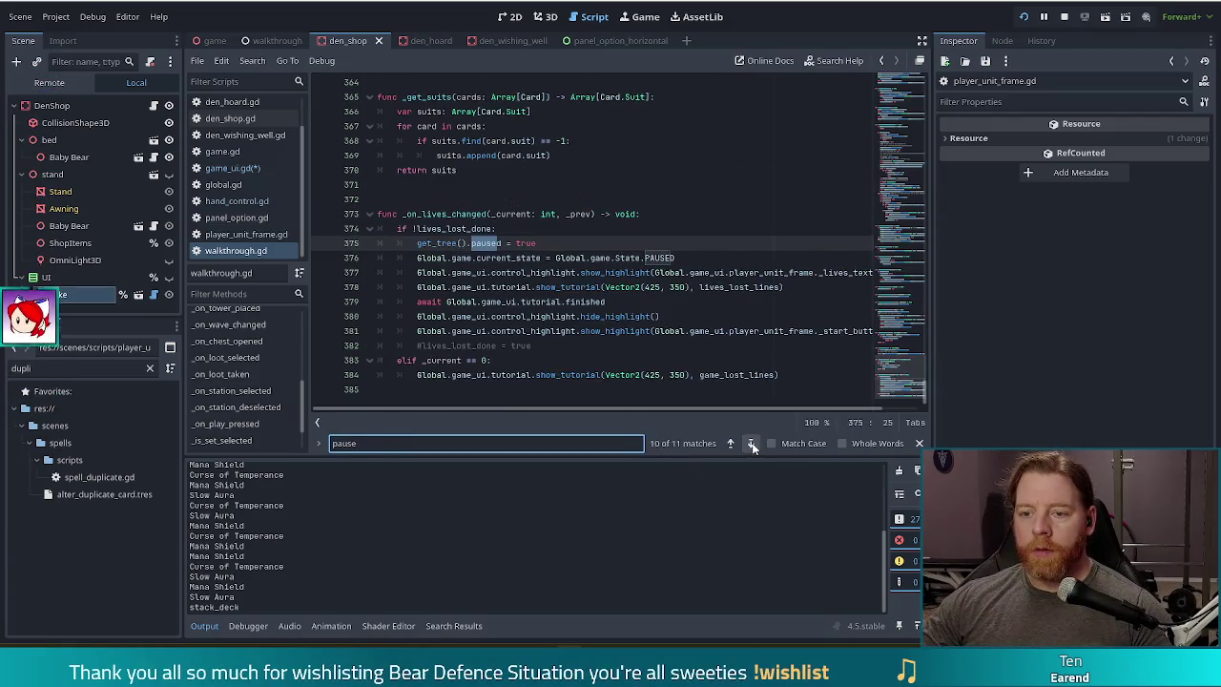
{"action": "left_click", "coordinate": [579, 273]}
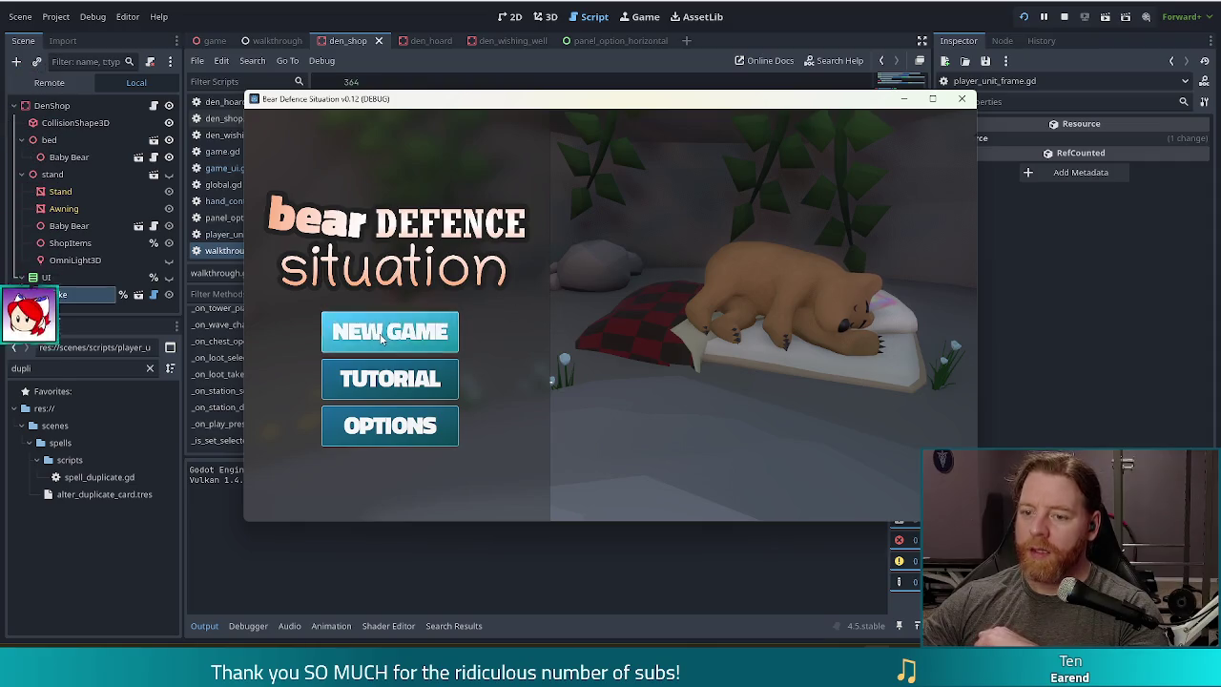
- Start a new game, open and close Settings to confirm play pauses, then close the game
{"action": "left_click", "coordinate": [410, 336]}
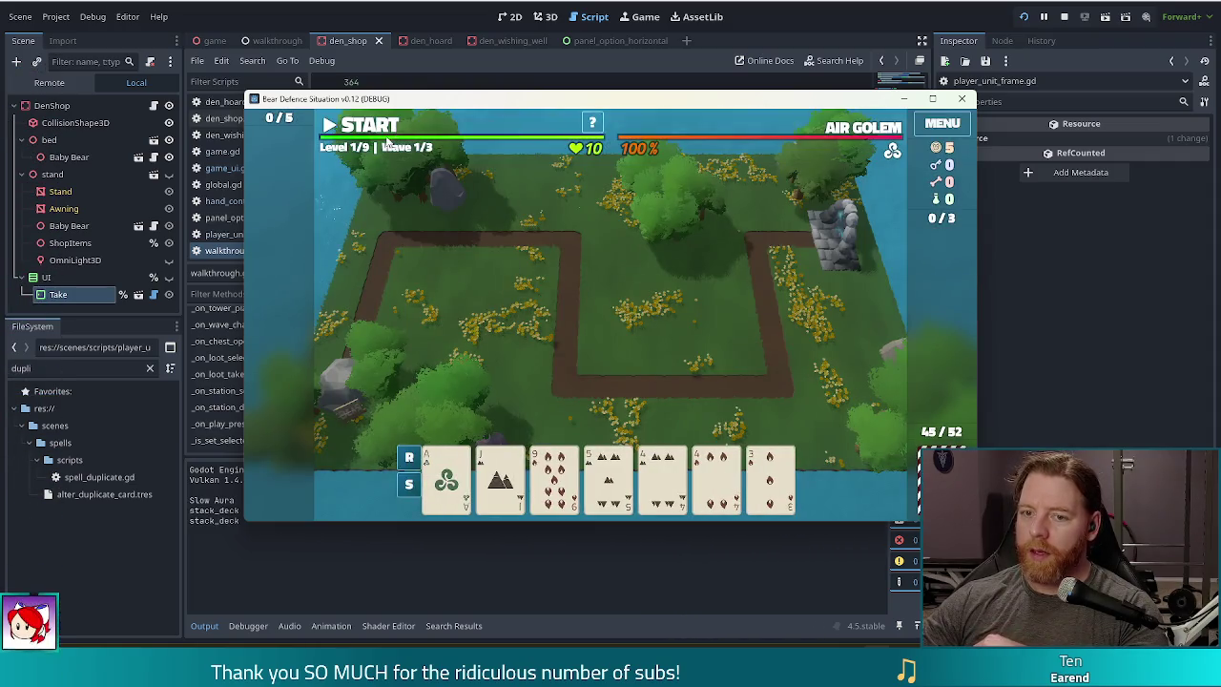
{"action": "left_click", "coordinate": [954, 127]}
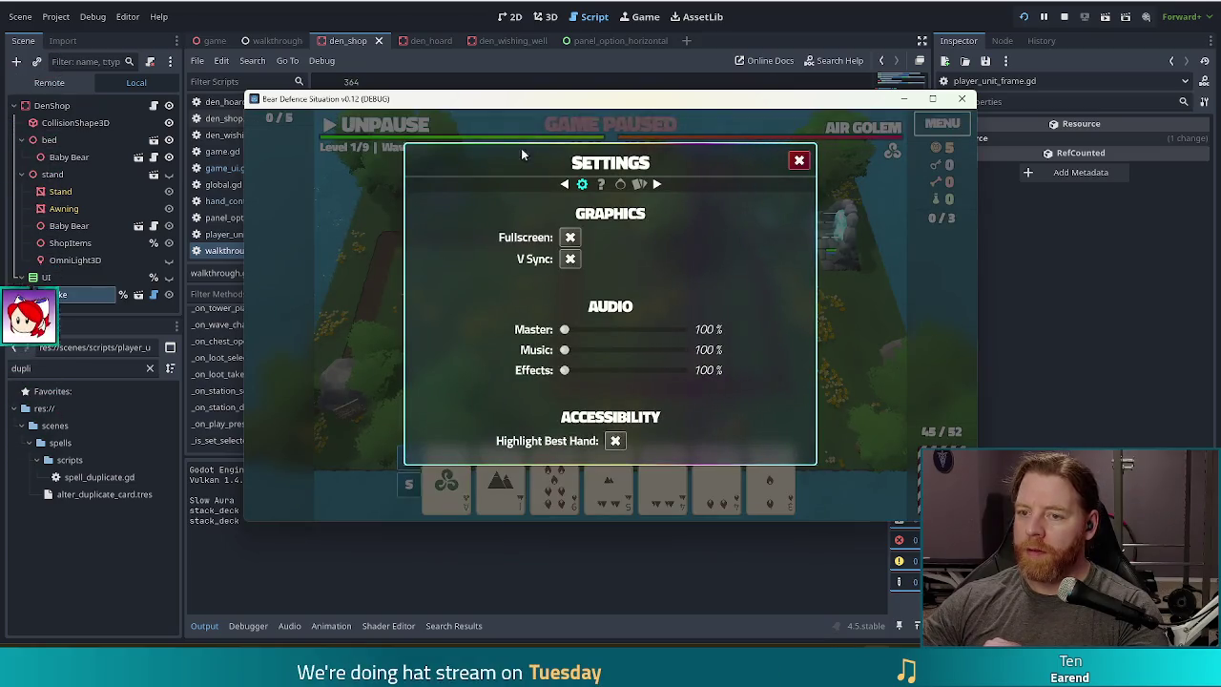
{"action": "left_click", "coordinate": [799, 160]}
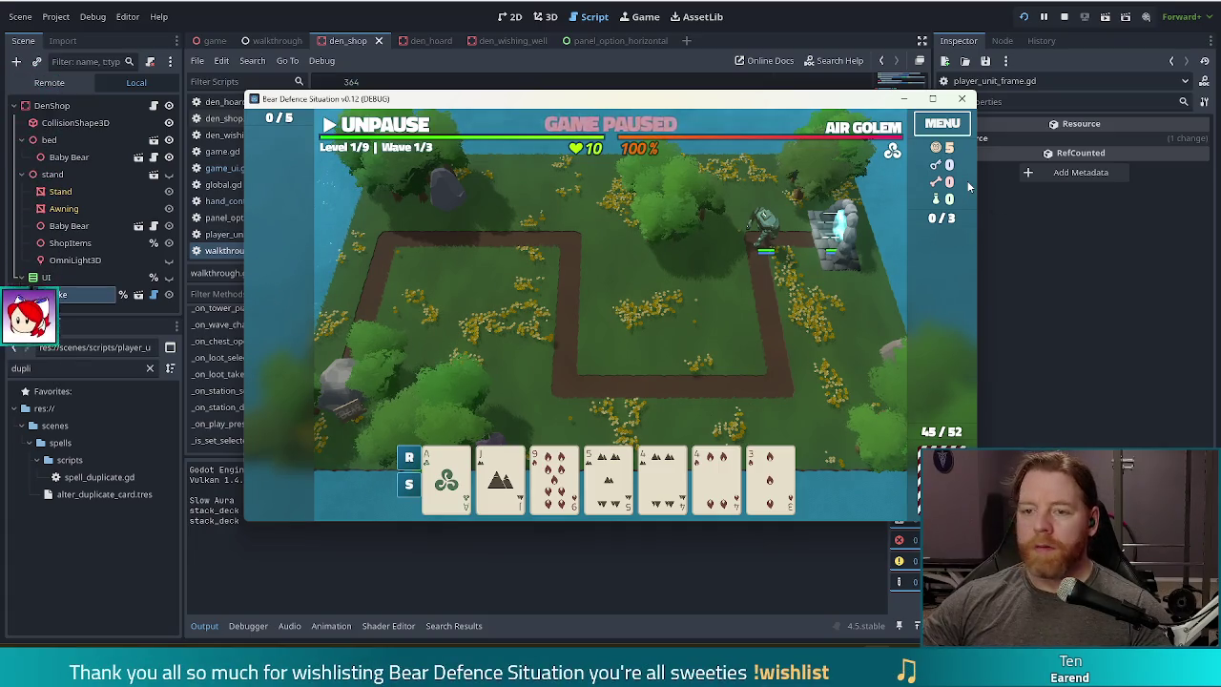
{"action": "left_click", "coordinate": [1064, 16]}
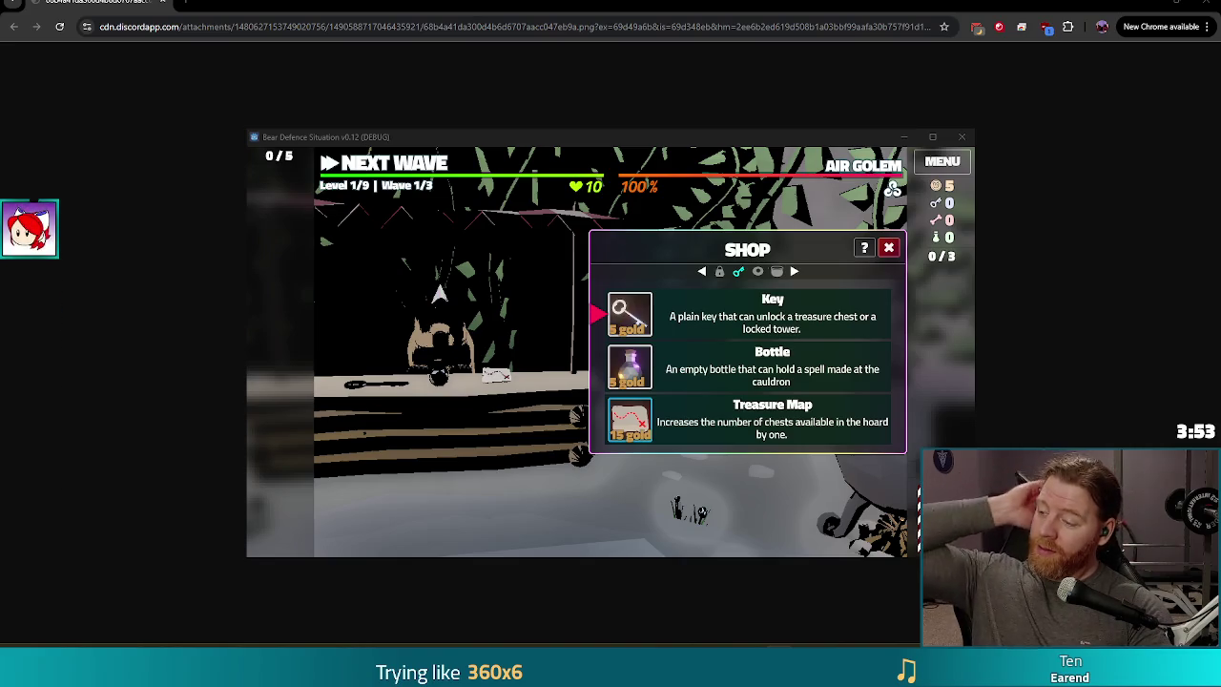
- Close the Chrome window showing the shop screenshot to get back to Godot
{"action": "left_click", "coordinate": [1211, 3]}
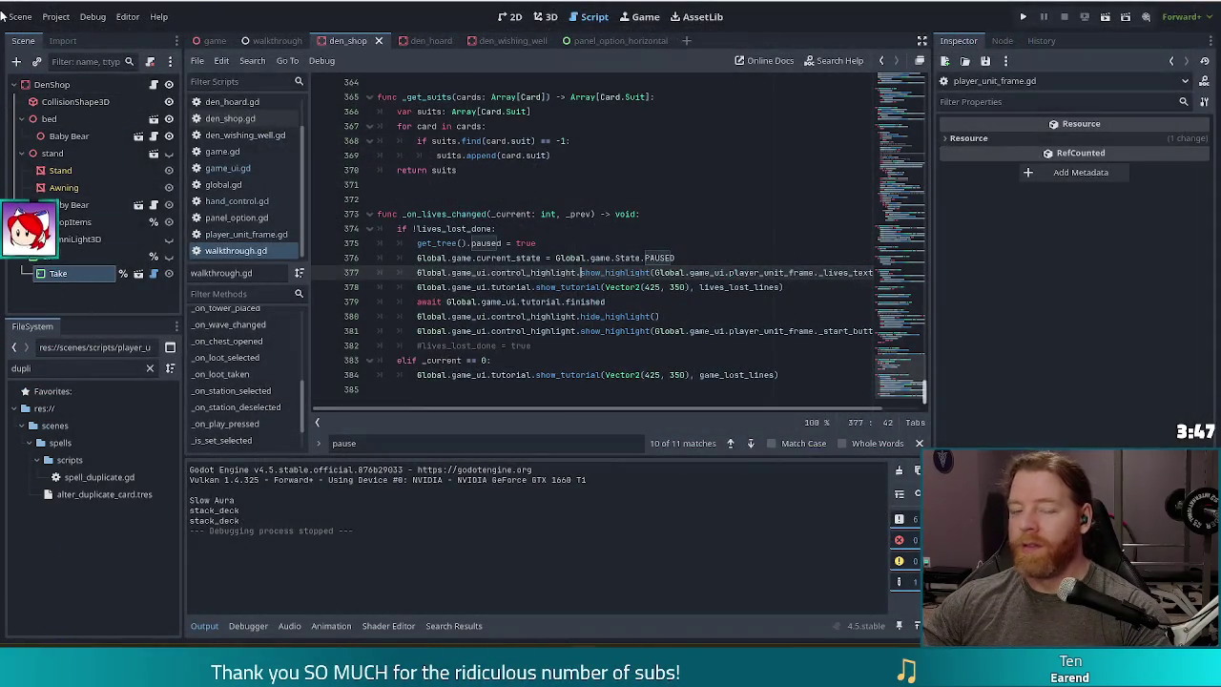
- Open Project Settings, filter for 'direct' to browse matching rendering categories, then clear the filter
{"action": "left_click", "coordinate": [56, 16]}
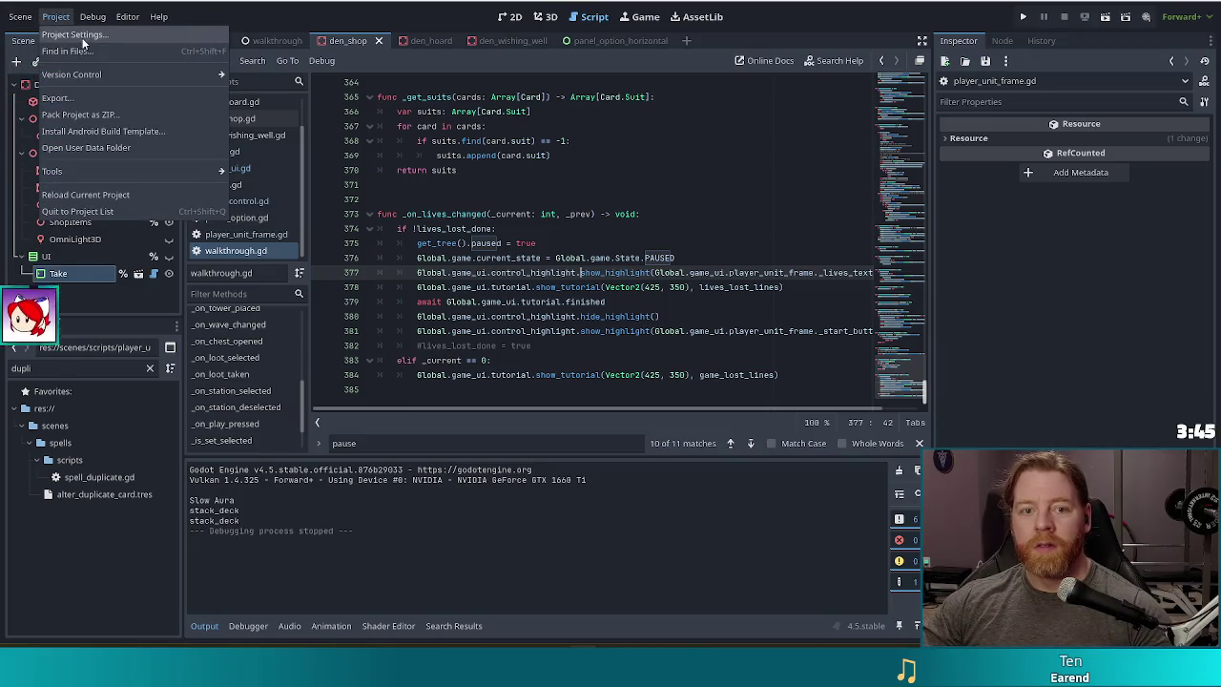
{"action": "left_click", "coordinate": [76, 35]}
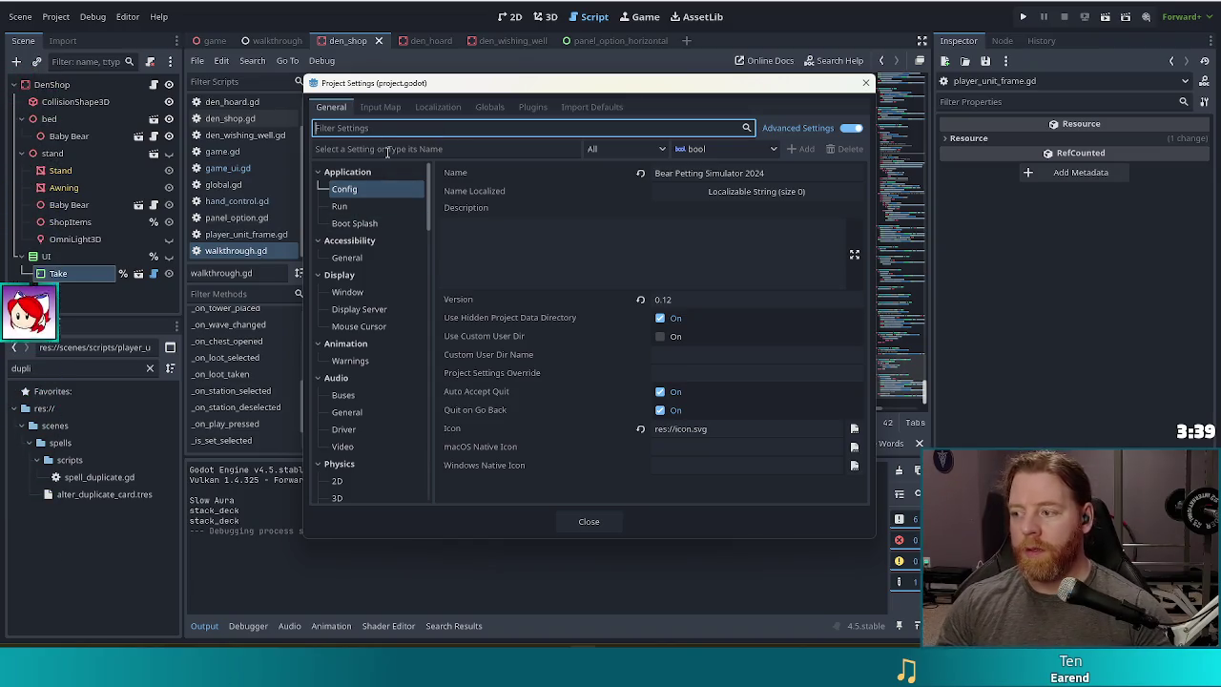
{"action": "type", "text": "direct"}
{"action": "left_click", "coordinate": [423, 206]}
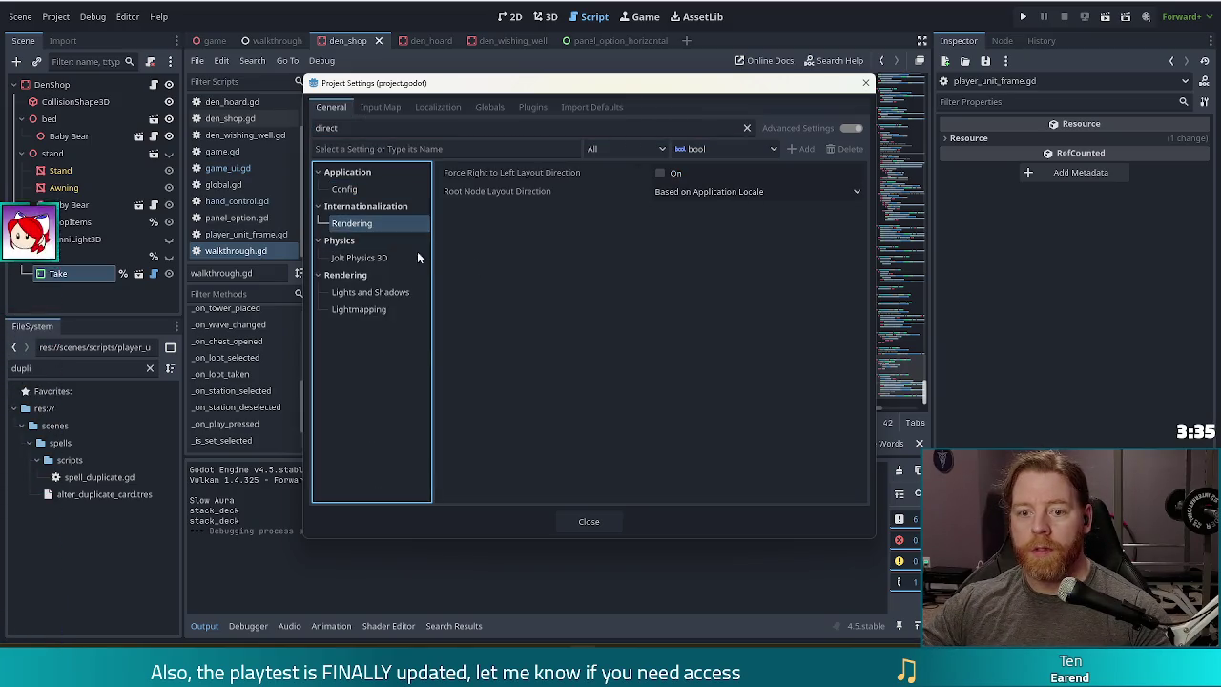
{"action": "left_click", "coordinate": [364, 293]}
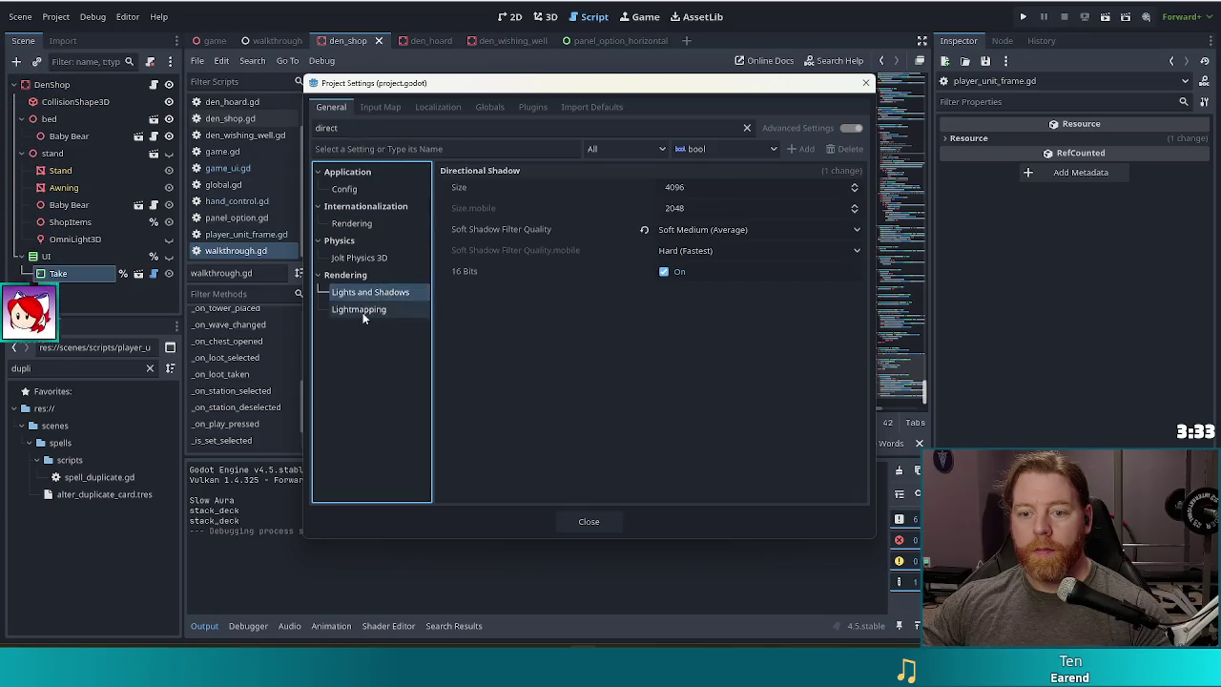
{"action": "left_click", "coordinate": [361, 310]}
{"action": "key", "text": "ctrl+f"}
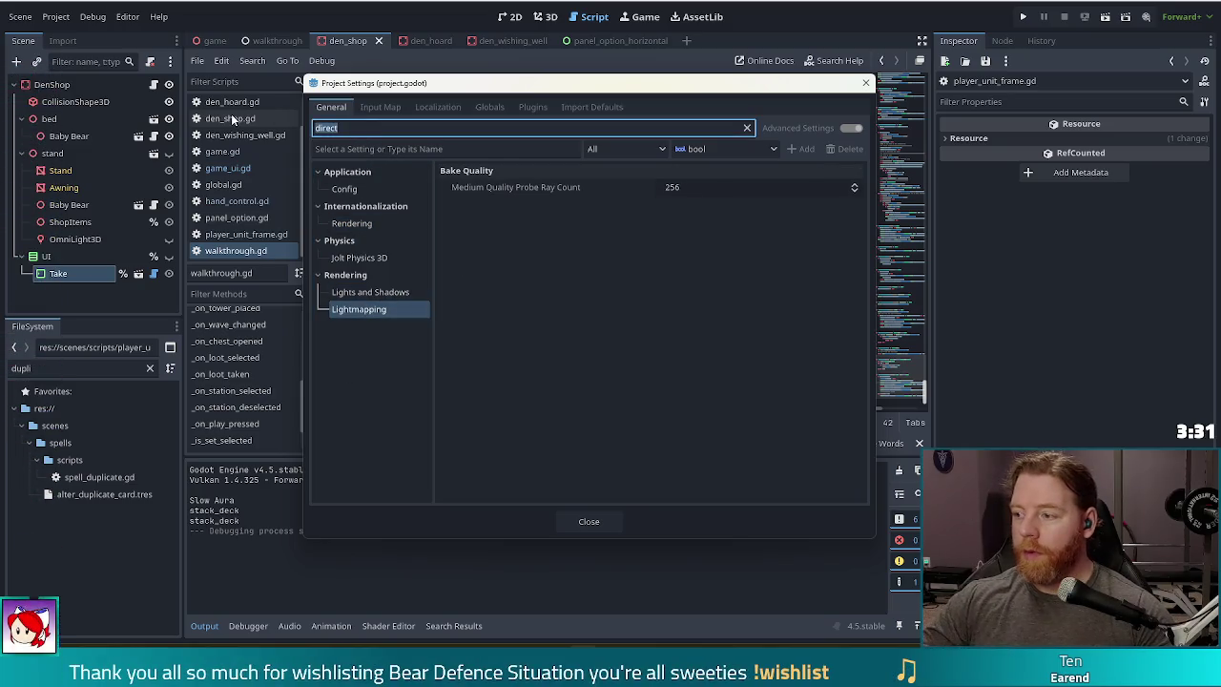
{"action": "key", "text": "BackSpace"}
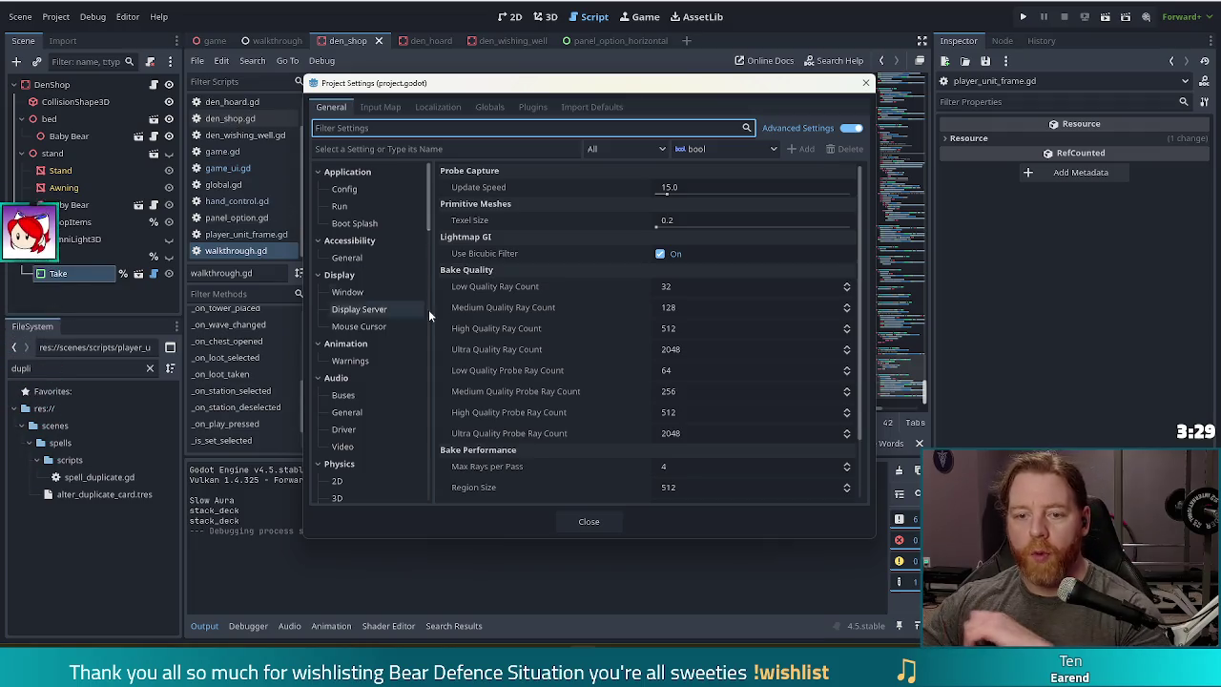
- Check Rendering > Renderer keeps forward_plus, then open the Rendering > Driver settings
{"action": "scroll", "coordinate": [405, 288], "scroll_direction": "down", "scroll_amount": 5}
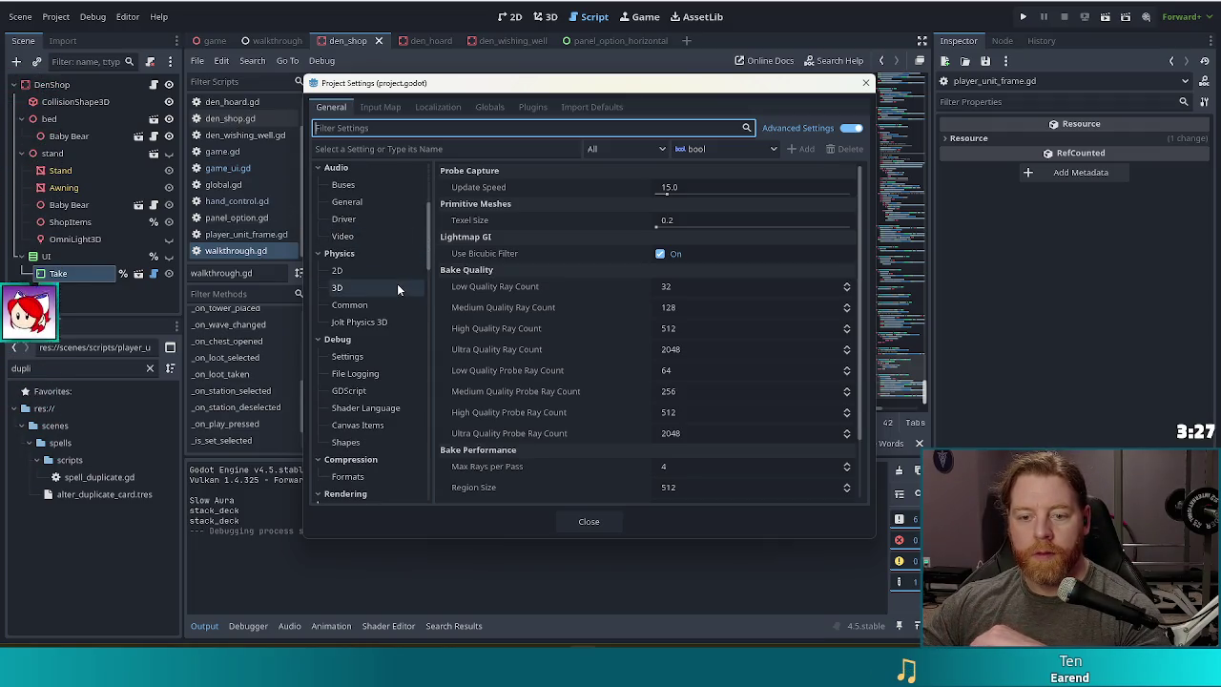
{"action": "scroll", "coordinate": [401, 320], "scroll_direction": "down", "scroll_amount": 4}
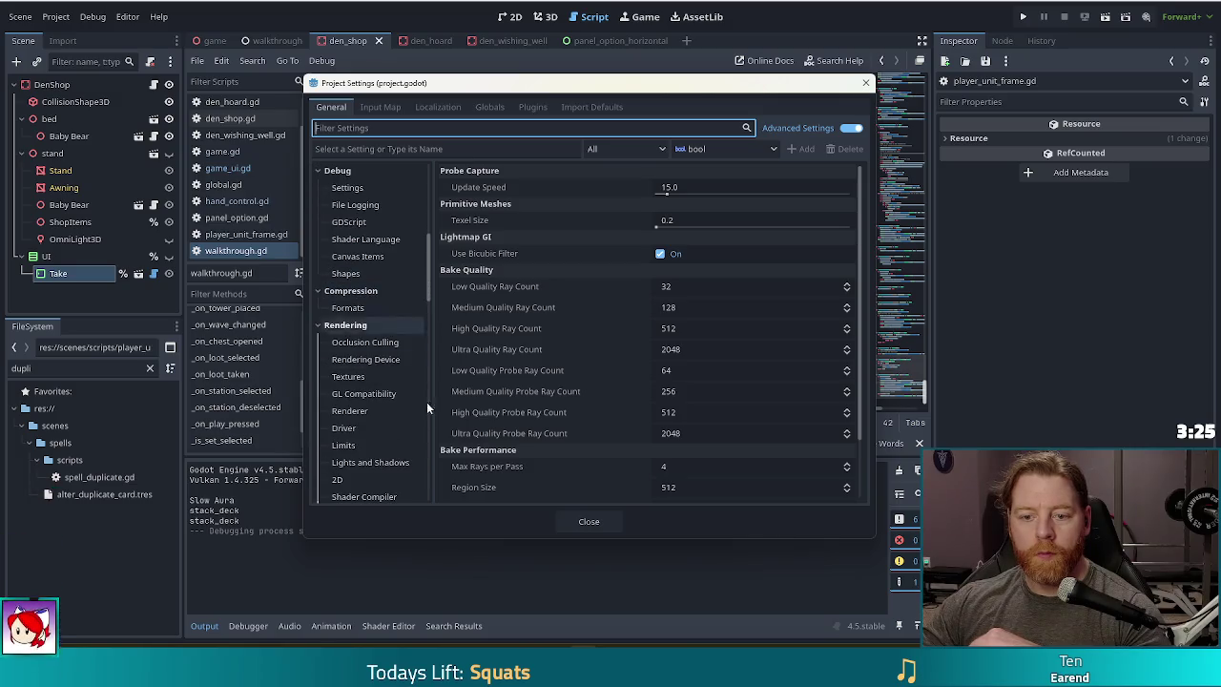
{"action": "scroll", "coordinate": [395, 328], "scroll_direction": "down", "scroll_amount": 2}
{"action": "left_click", "coordinate": [373, 326]}
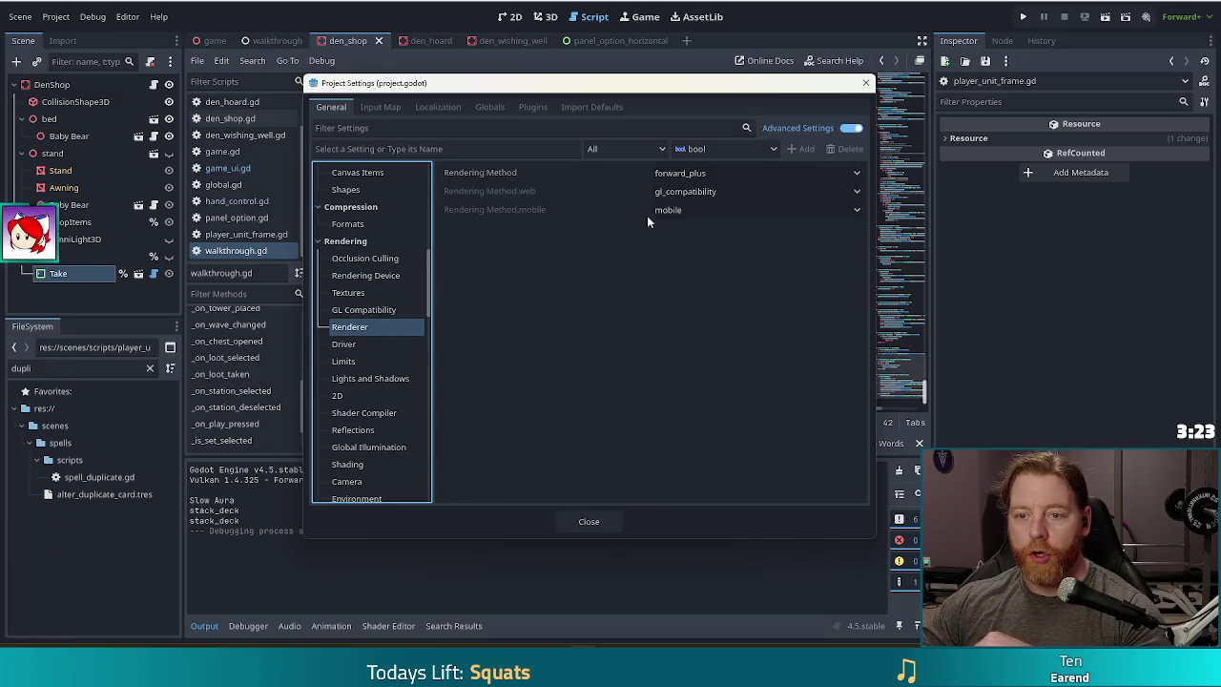
{"action": "left_click", "coordinate": [733, 172]}
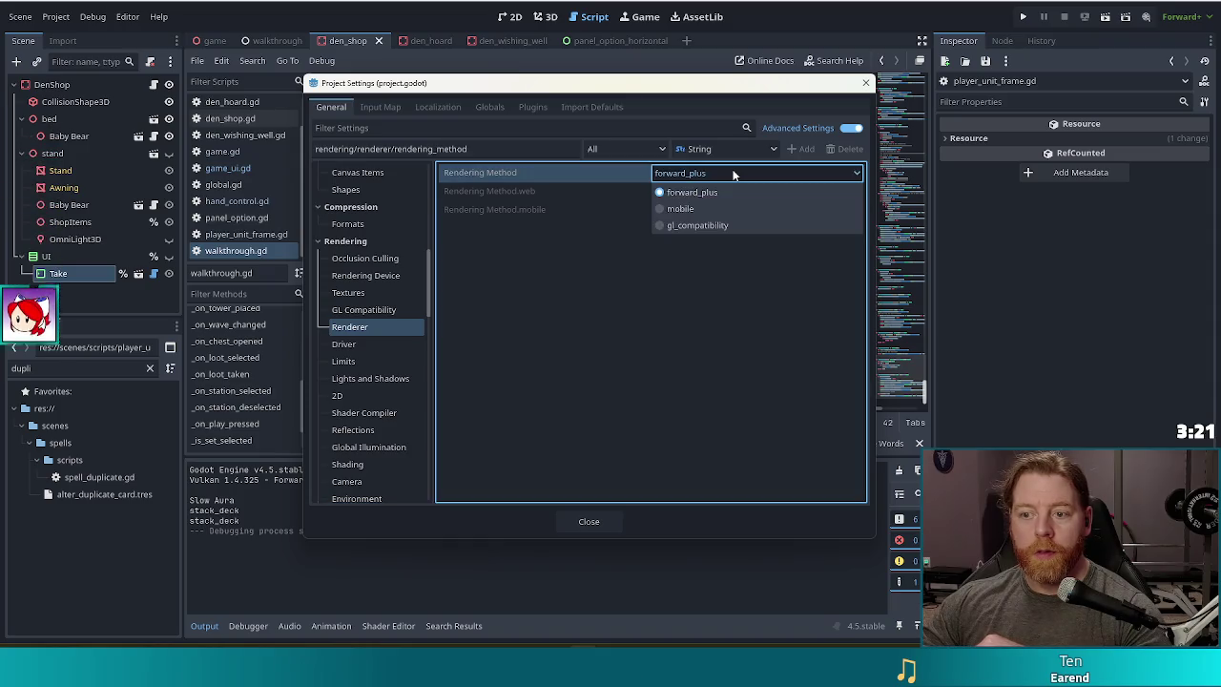
{"action": "left_click", "coordinate": [733, 172]}
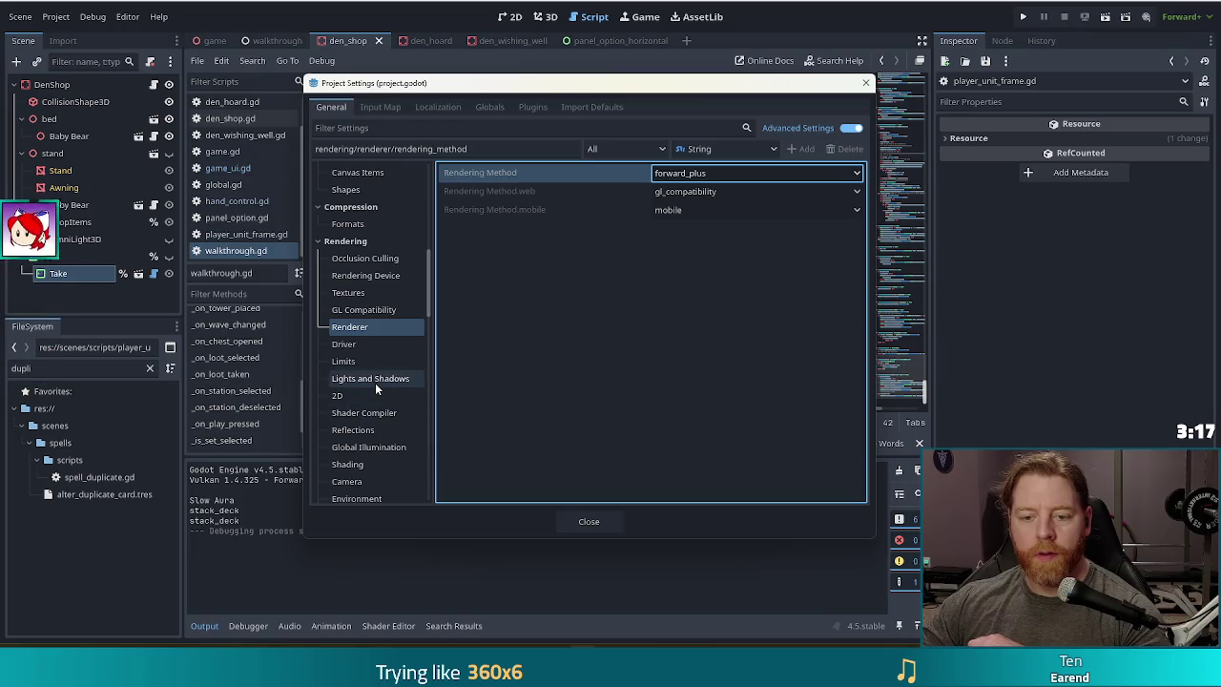
{"action": "scroll", "coordinate": [375, 383], "scroll_direction": "down", "scroll_amount": 3}
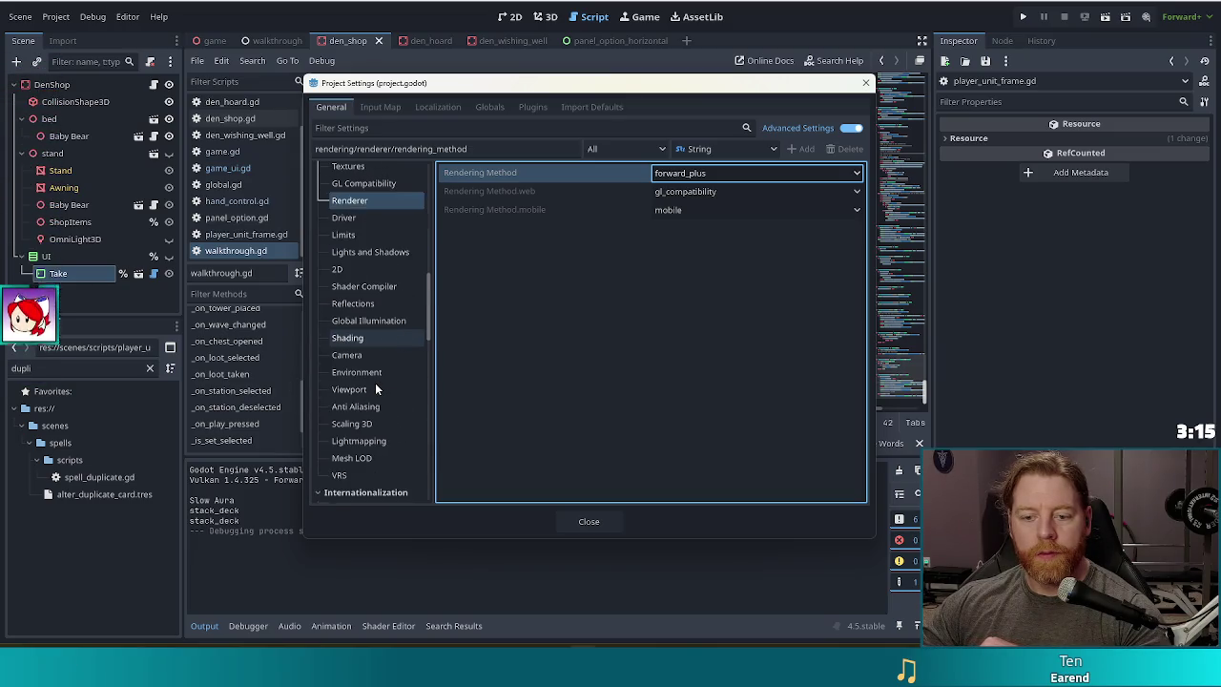
{"action": "mouse_move", "coordinate": [427, 313]}
{"action": "left_mouse_down"}
{"action": "mouse_move", "coordinate": [428, 354]}
{"action": "mouse_move", "coordinate": [428, 268]}
{"action": "mouse_move", "coordinate": [430, 280]}
{"action": "left_mouse_up"}
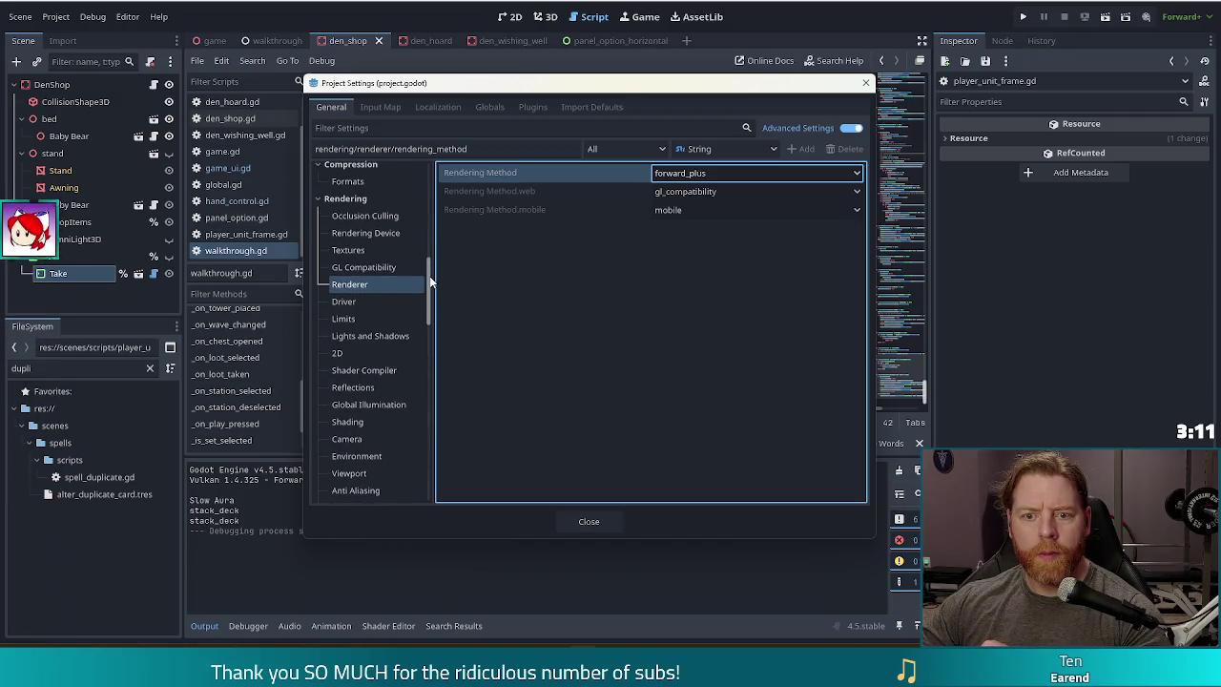
{"action": "left_click", "coordinate": [359, 304]}
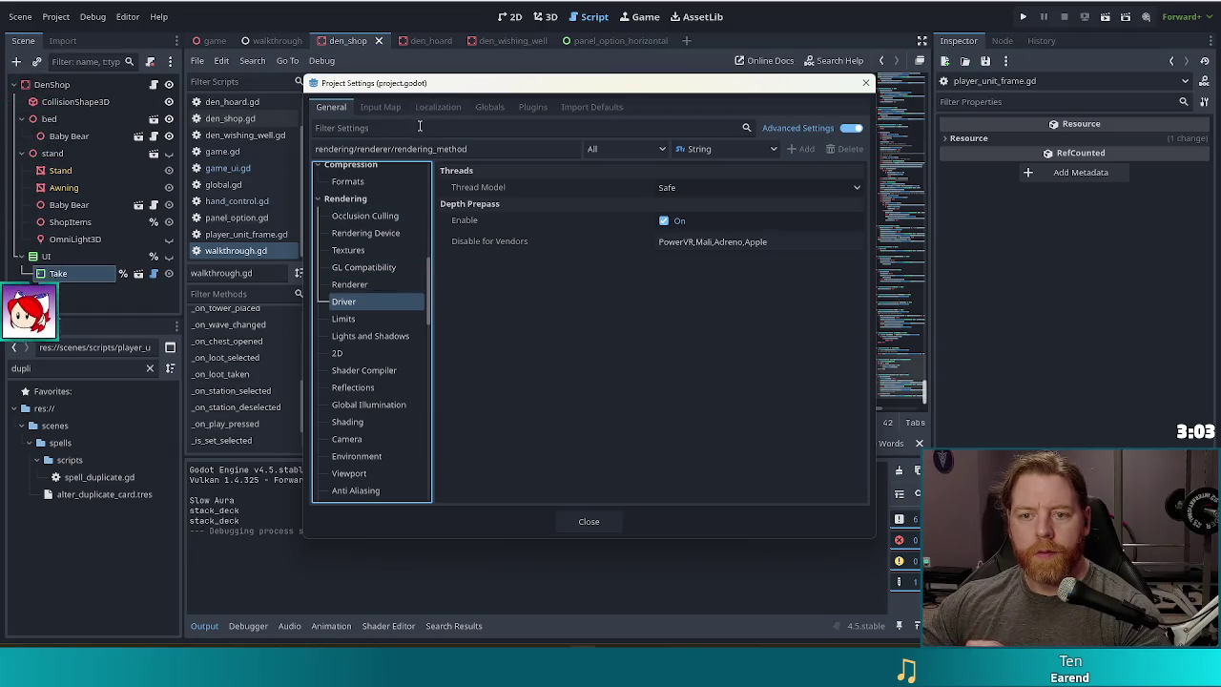
{"action": "left_click", "coordinate": [416, 126]}
- Filter Project Settings by 'vulkan' to view Rendering Device, then refilter by 'driver'
{"action": "type", "text": "vulkan"}
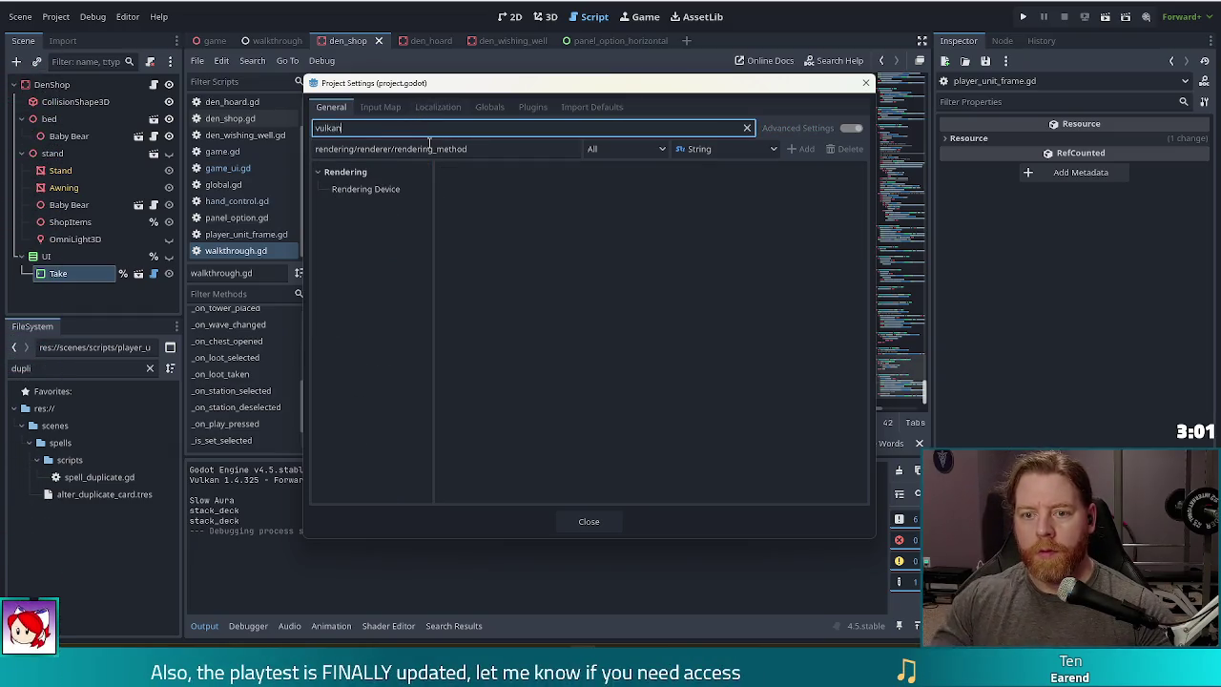
{"action": "left_click", "coordinate": [365, 189]}
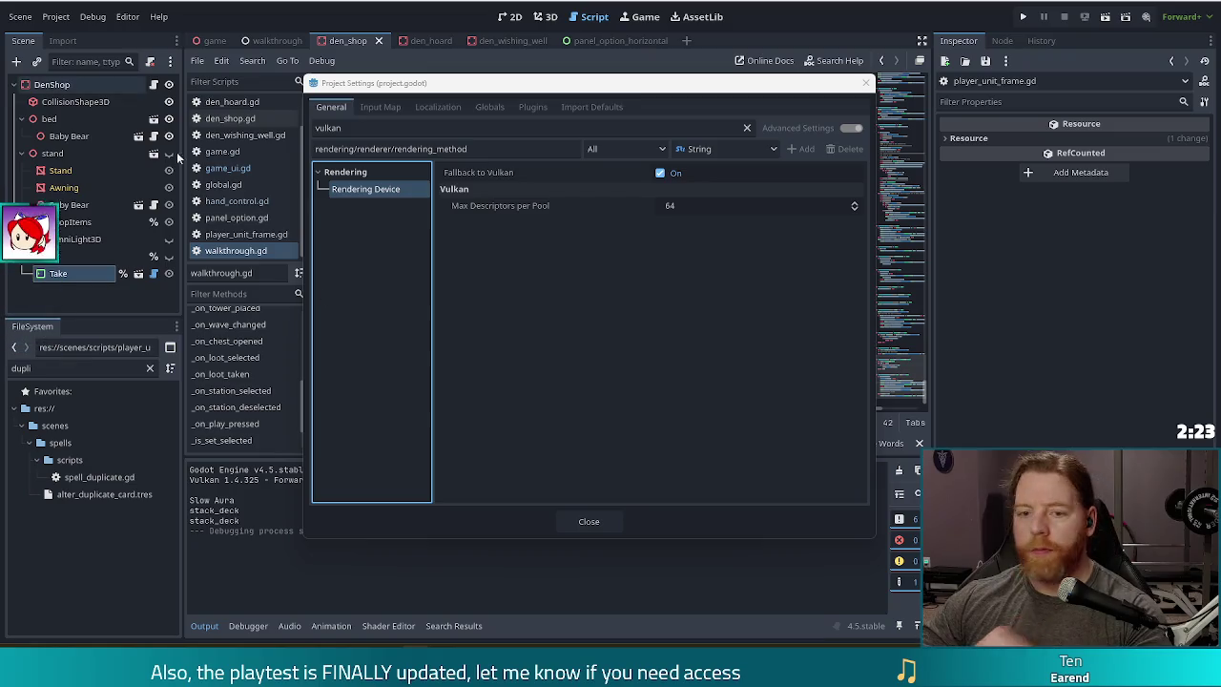
{"action": "left_click", "coordinate": [241, 112]}
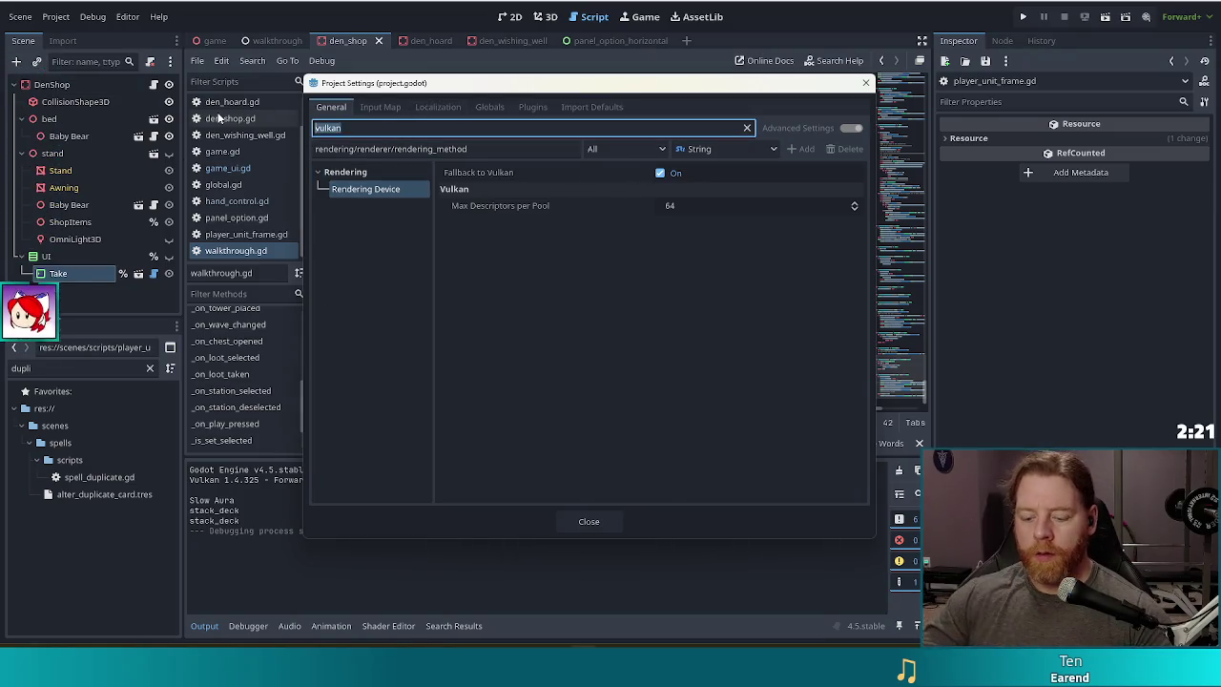
{"action": "key", "text": "ctrl+a"}
{"action": "type", "text": "driver"}
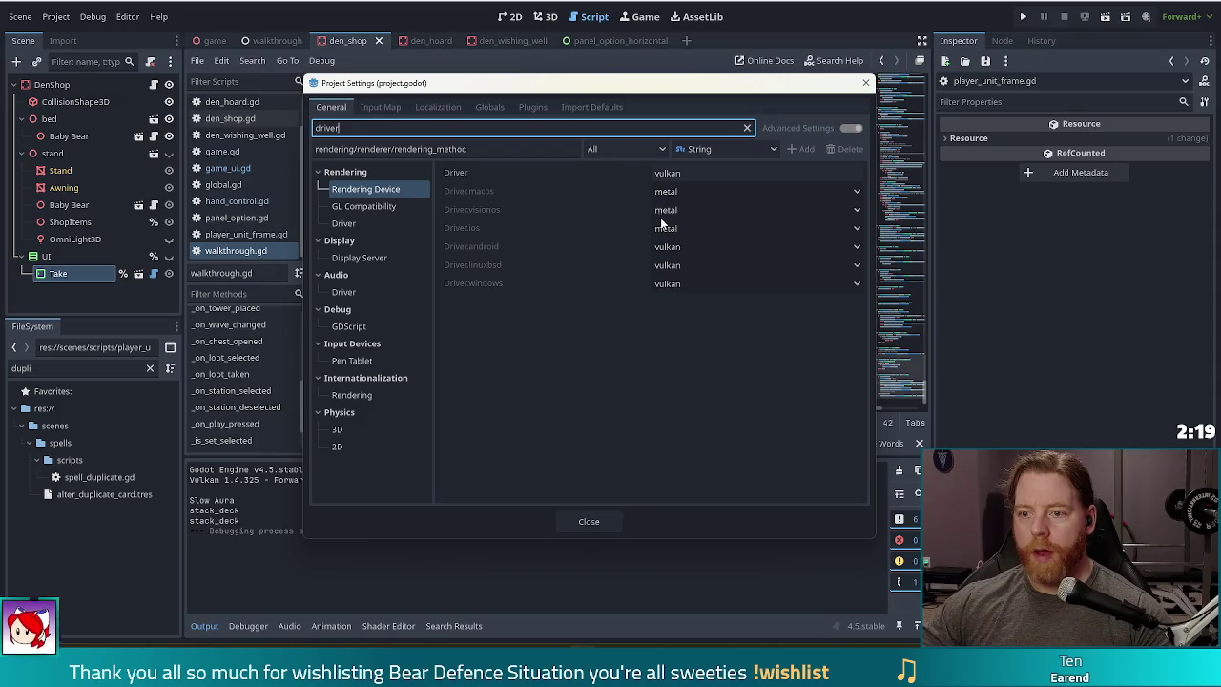
- Set Driver.windows to d3d12, then save the settings and restart the editor
{"action": "left_click", "coordinate": [691, 176]}
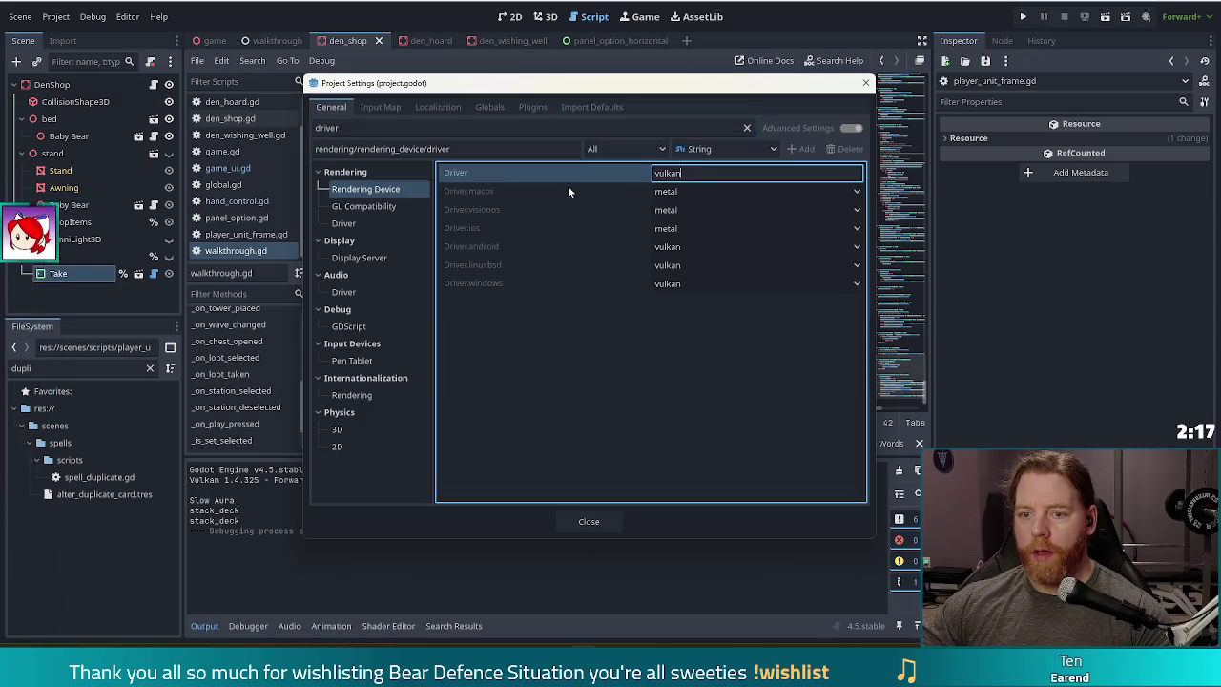
{"action": "left_click", "coordinate": [697, 284]}
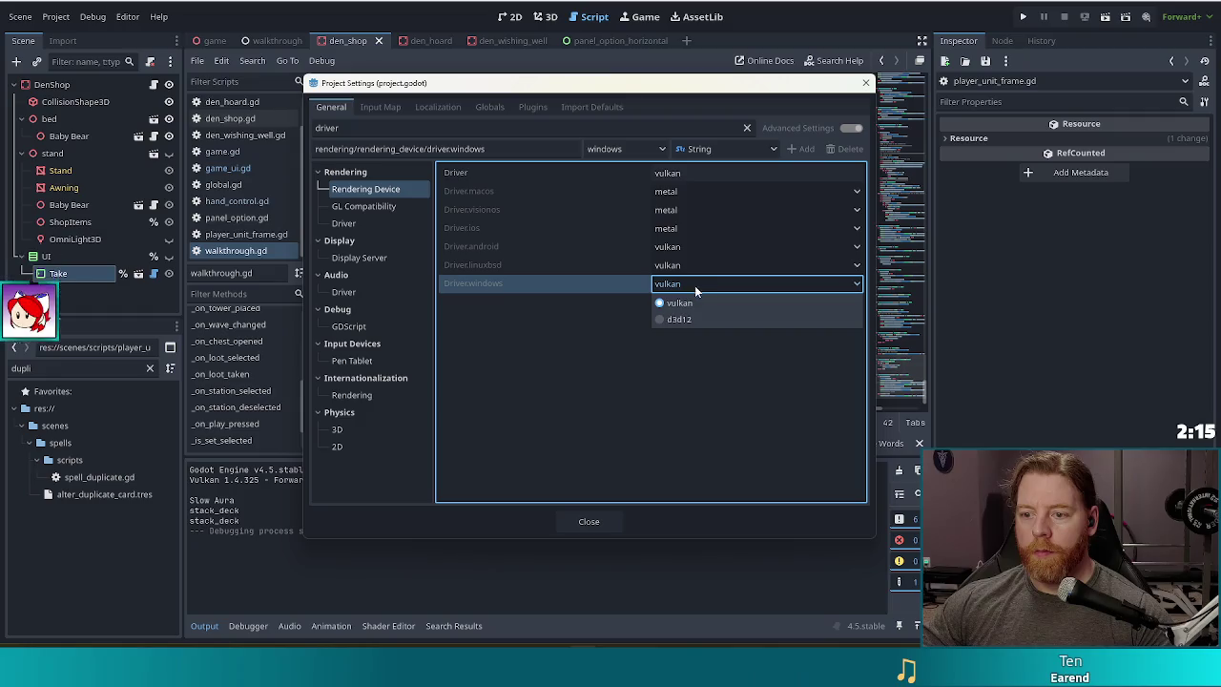
{"action": "left_click", "coordinate": [679, 319]}
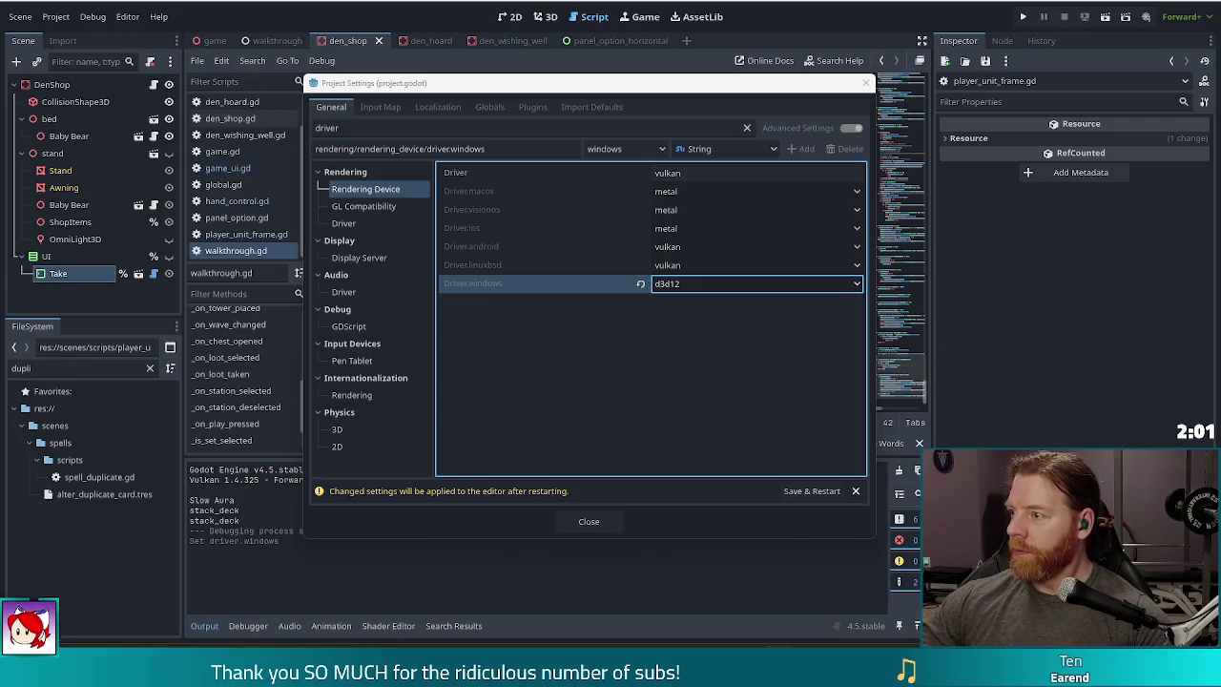
{"action": "left_click", "coordinate": [812, 494]}
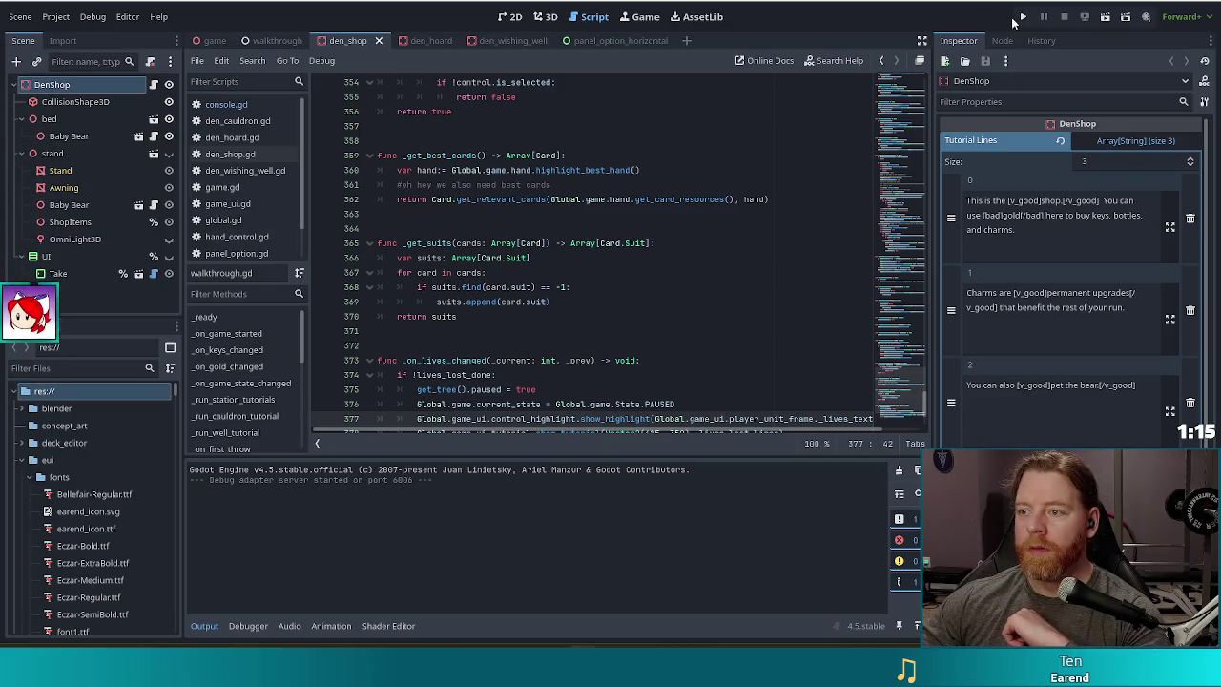
- Run Bear Defence Situation with F5, start a New Game and open the den's Wishing Well
{"action": "key", "text": "F5"}
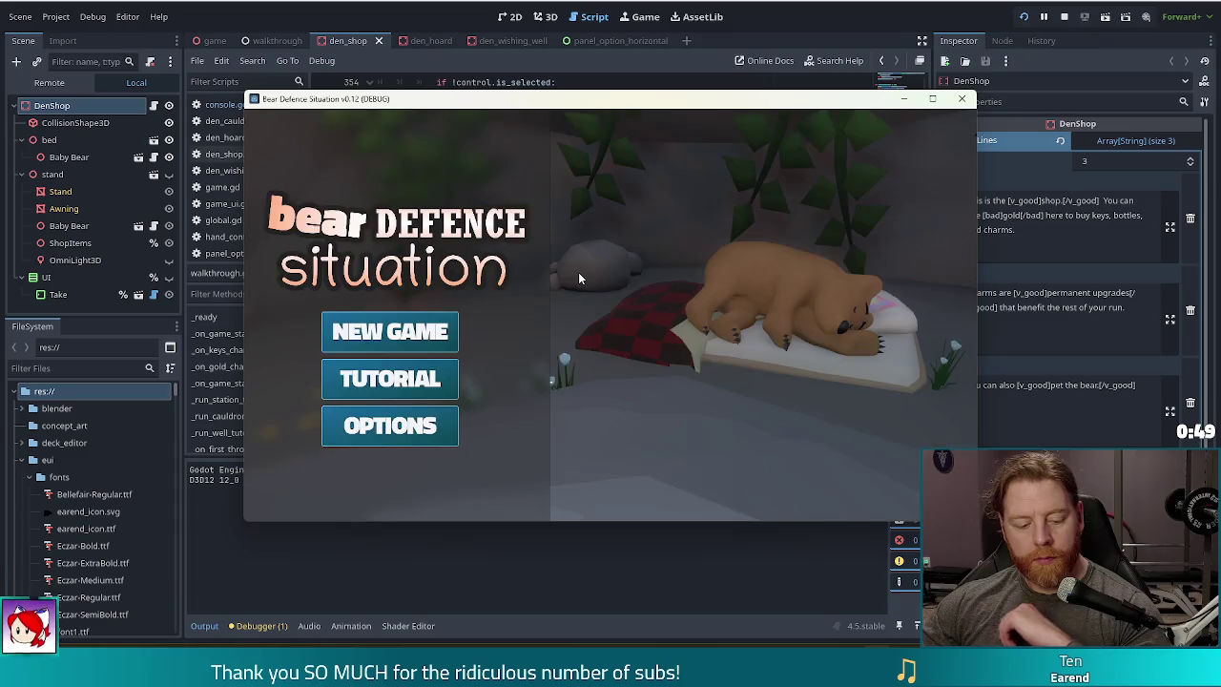
{"action": "left_click", "coordinate": [397, 339]}
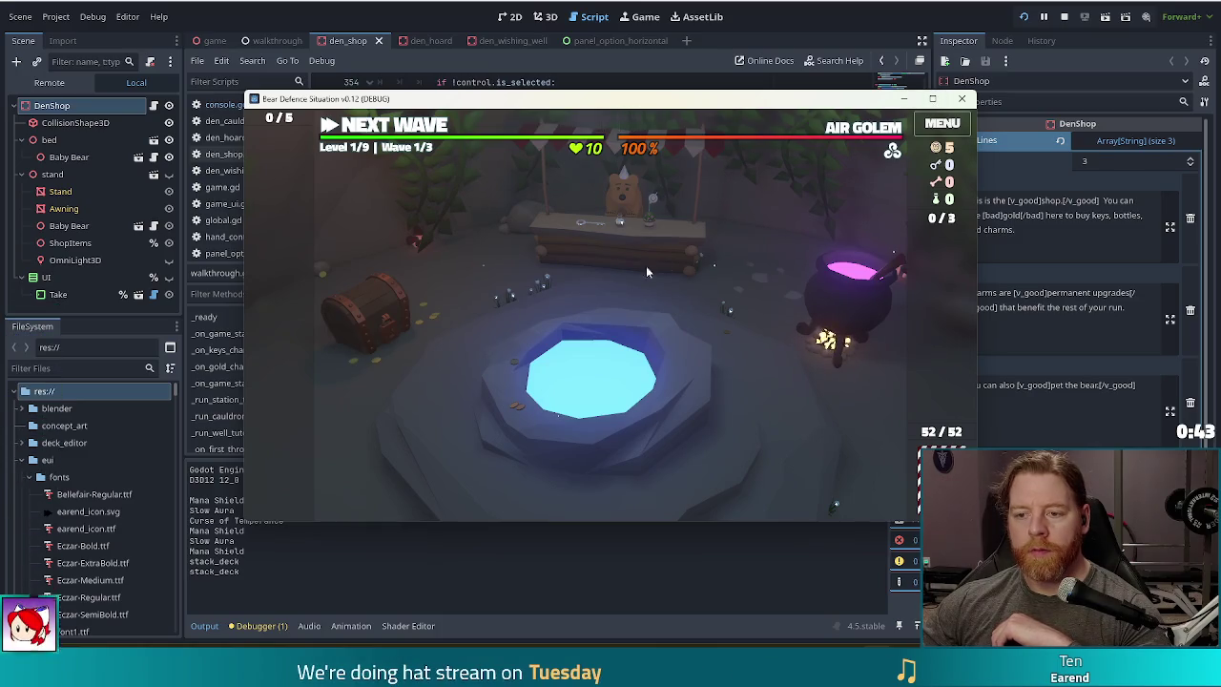
{"action": "left_click", "coordinate": [654, 344]}
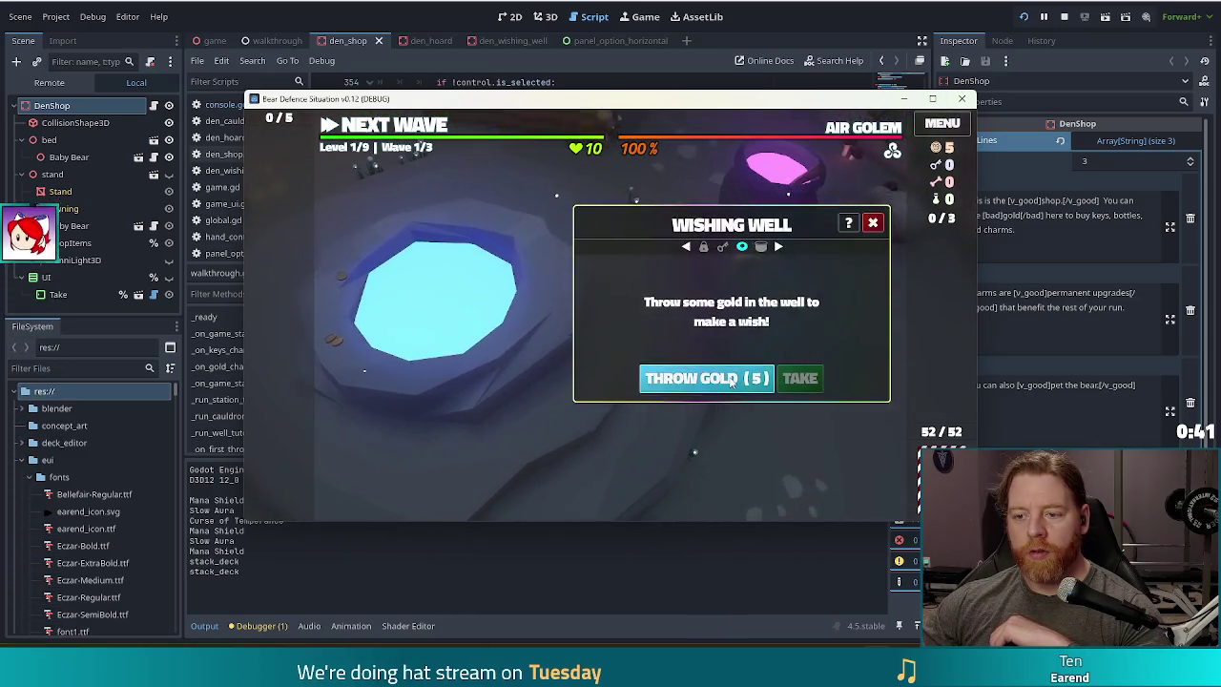
- Throw 5 gold, take the Training Wheels charm, return to the map and select a 6
{"action": "left_click", "coordinate": [732, 378]}
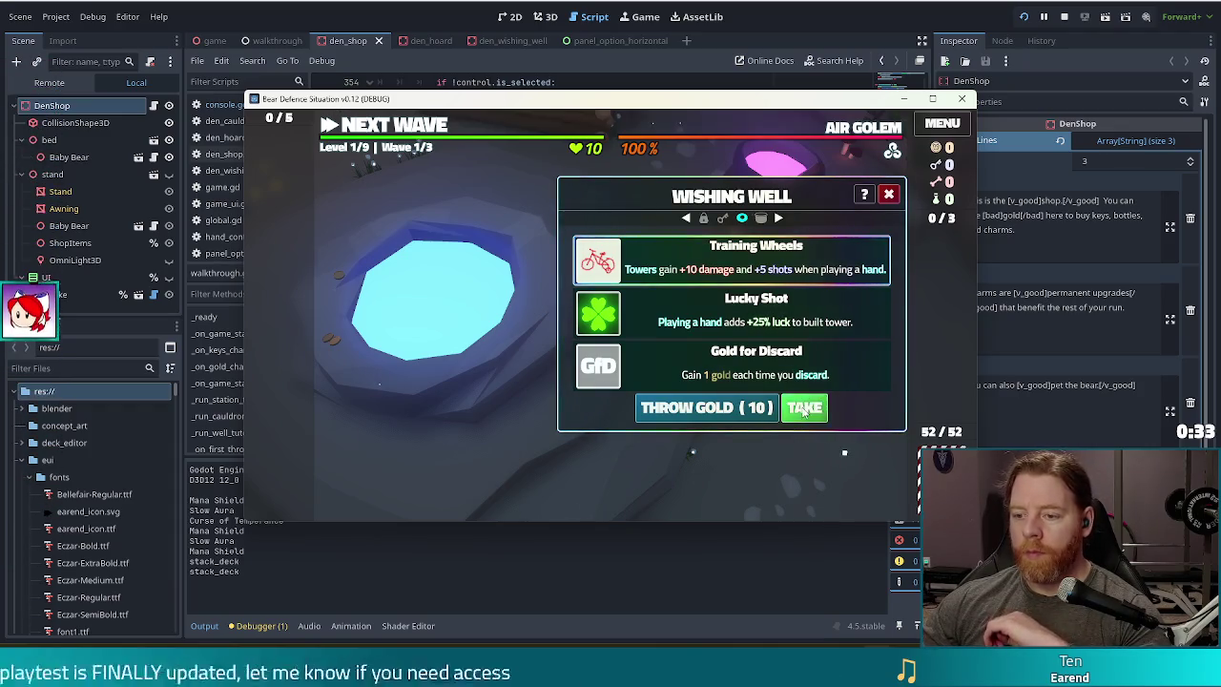
{"action": "left_click", "coordinate": [799, 409]}
{"action": "left_click", "coordinate": [433, 131]}
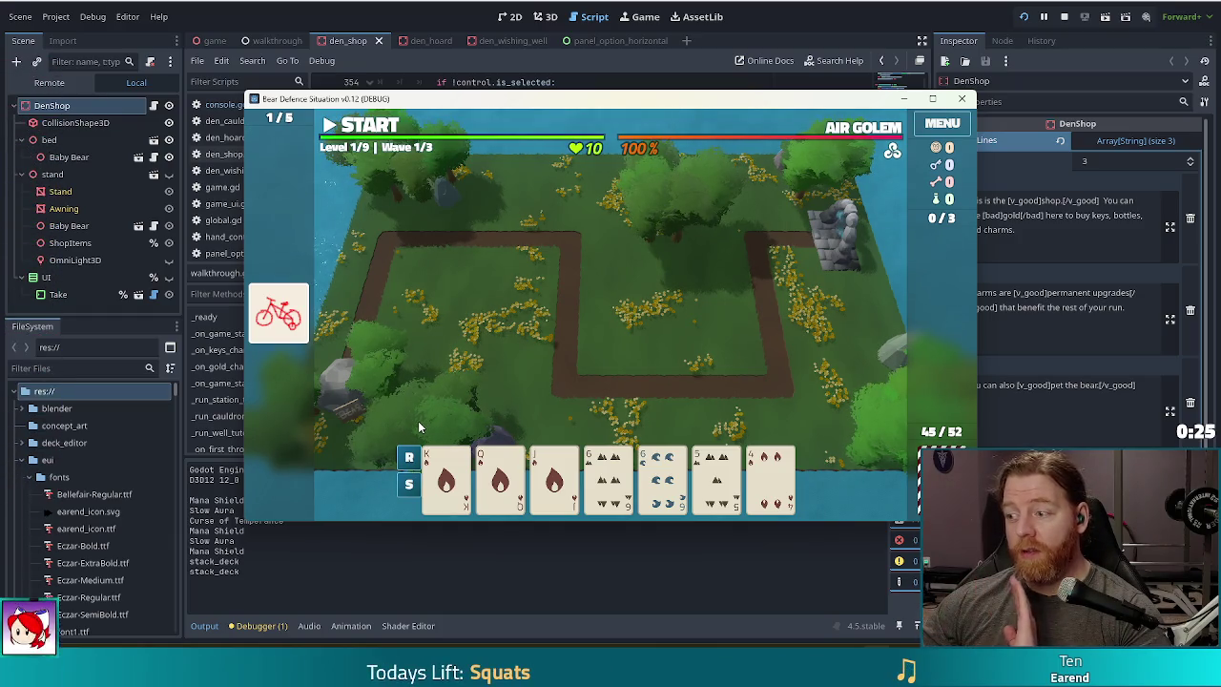
{"action": "left_click", "coordinate": [674, 493]}
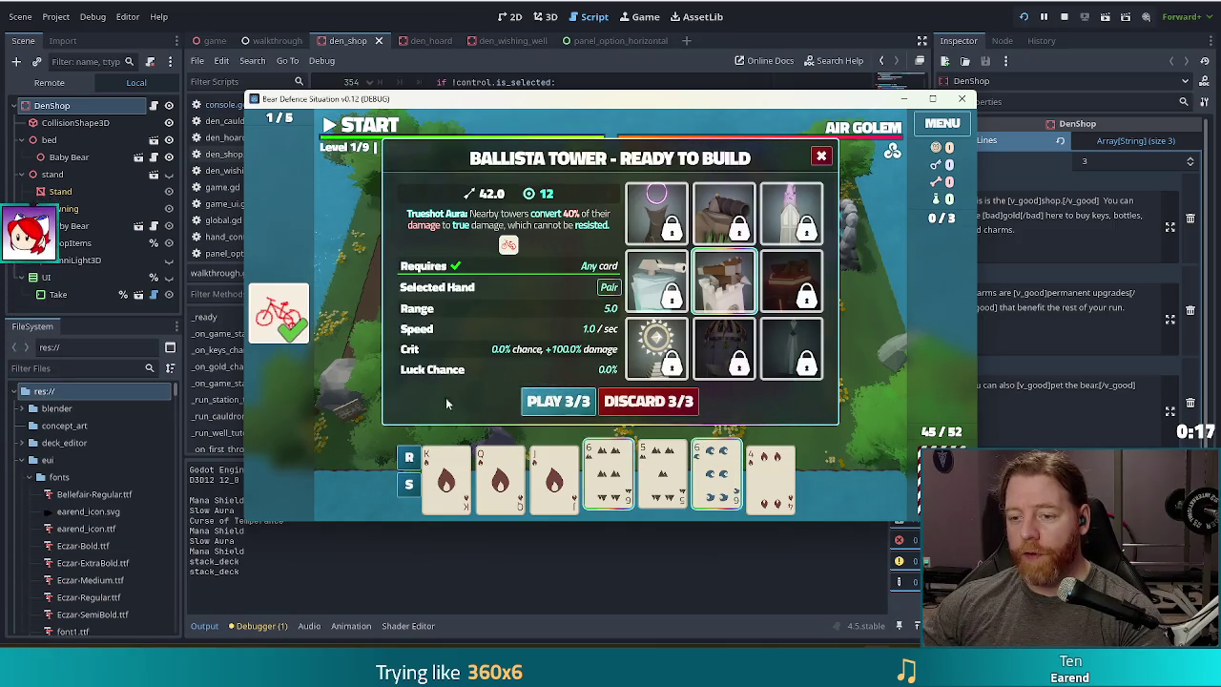
- Discard the selected cards, then discard three more to redraw the hand
{"action": "left_click", "coordinate": [624, 402]}
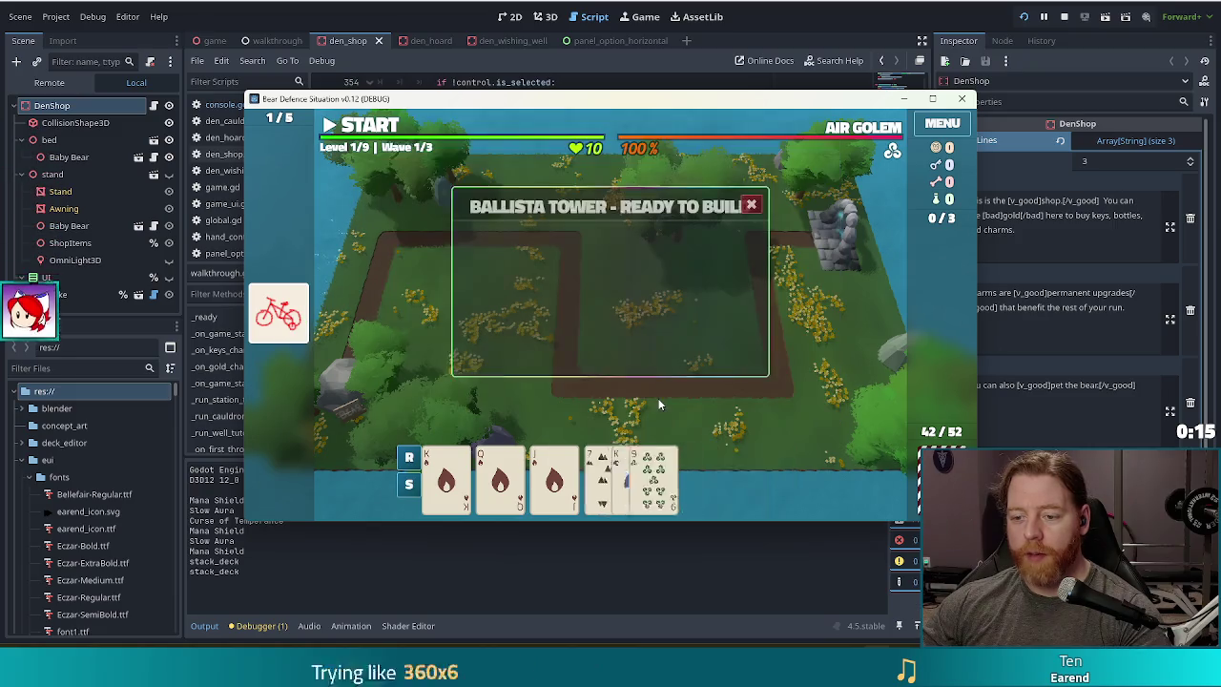
{"action": "left_click", "coordinate": [663, 477]}
{"action": "left_click", "coordinate": [716, 477]}
{"action": "left_click", "coordinate": [771, 477]}
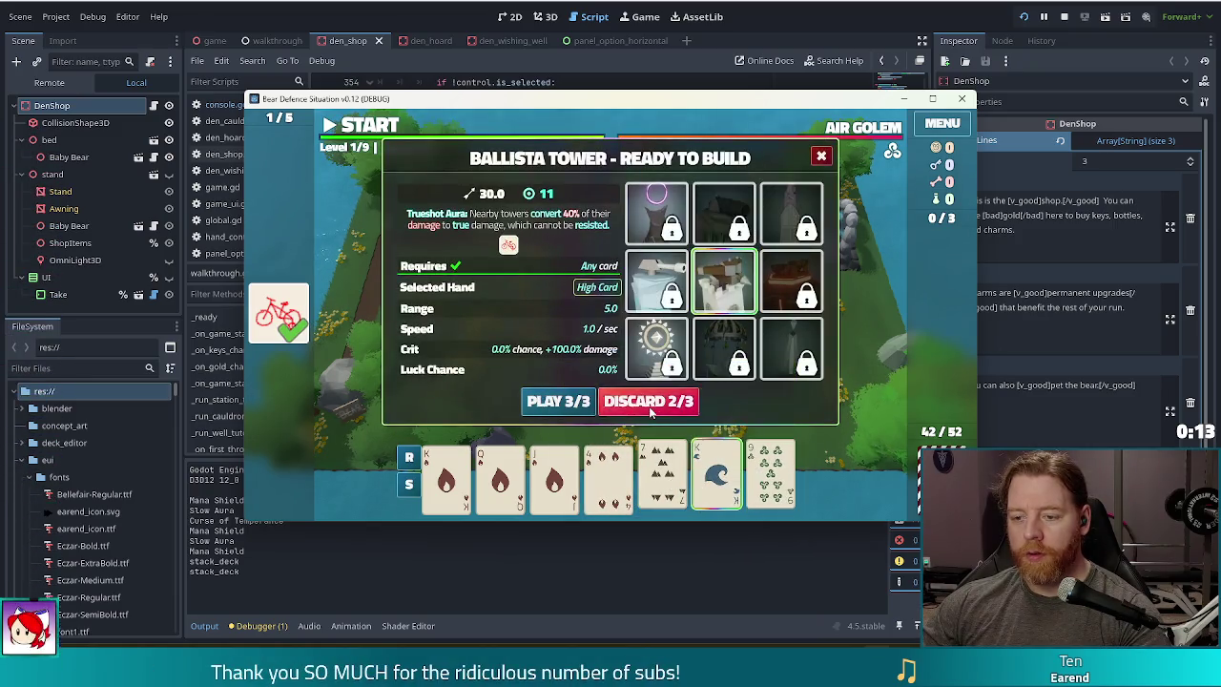
{"action": "left_click", "coordinate": [652, 405]}
- Select five fire cards and build a Ballista Tower from the flush
{"action": "left_click", "coordinate": [663, 477]}
{"action": "left_click", "coordinate": [608, 477]}
{"action": "left_click", "coordinate": [554, 477]}
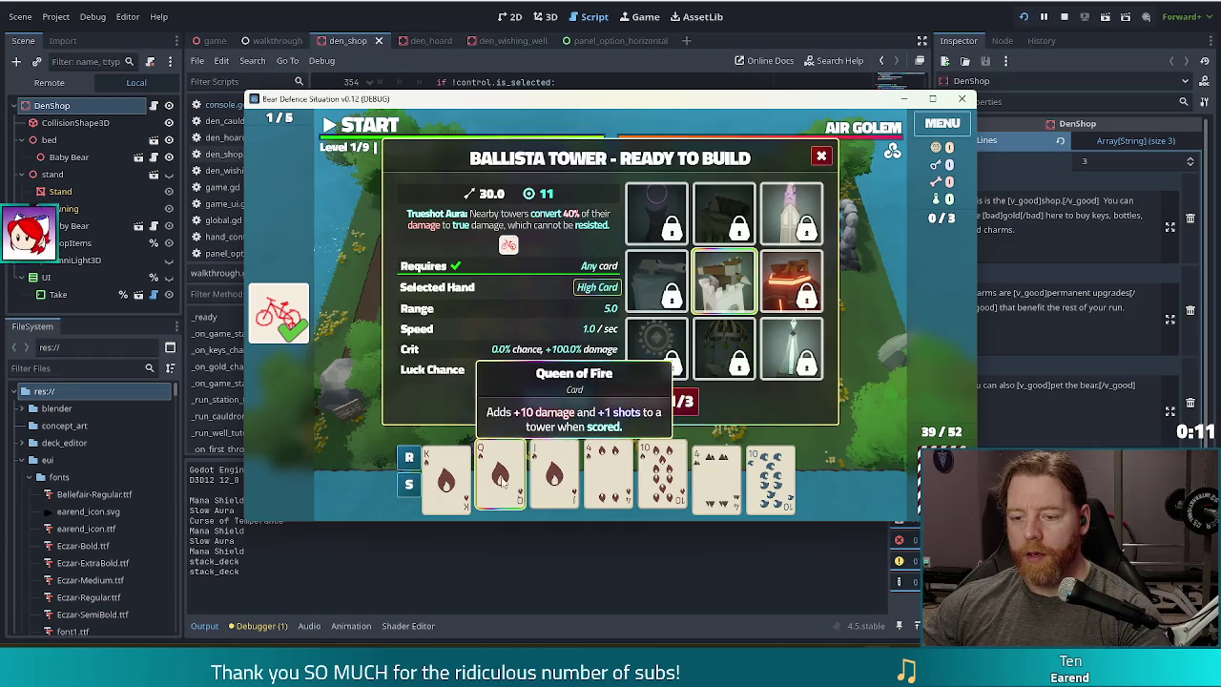
{"action": "left_click", "coordinate": [500, 477]}
{"action": "left_click", "coordinate": [446, 477]}
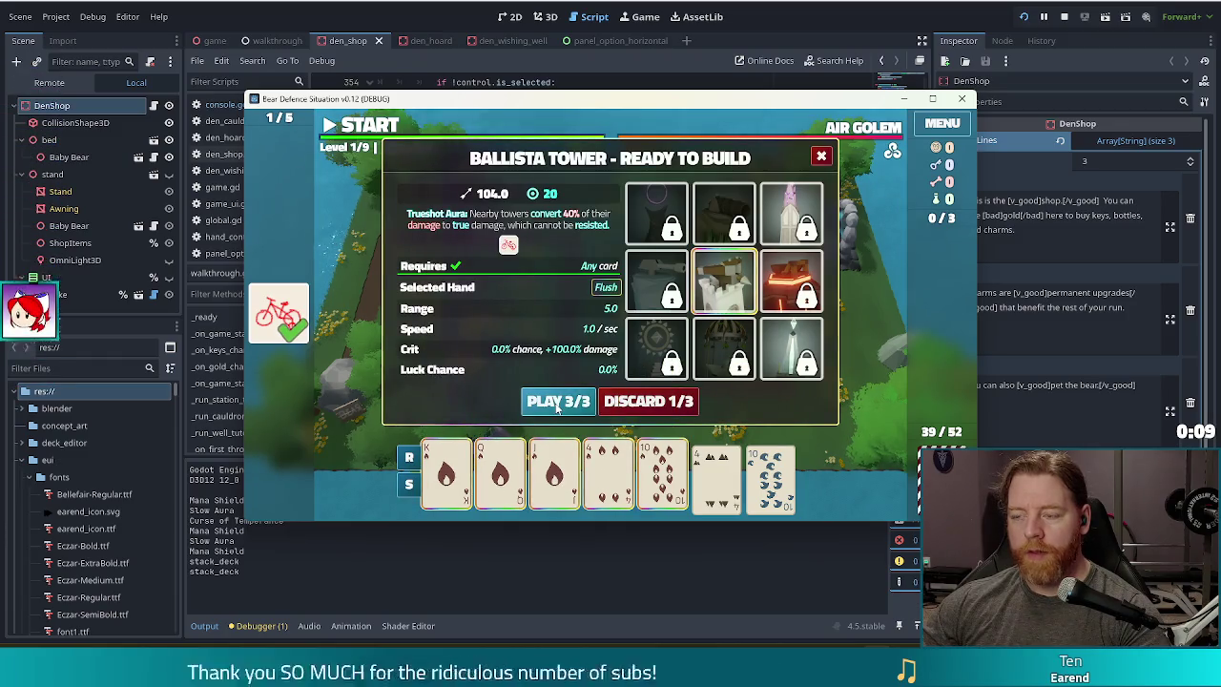
{"action": "left_click", "coordinate": [558, 405]}
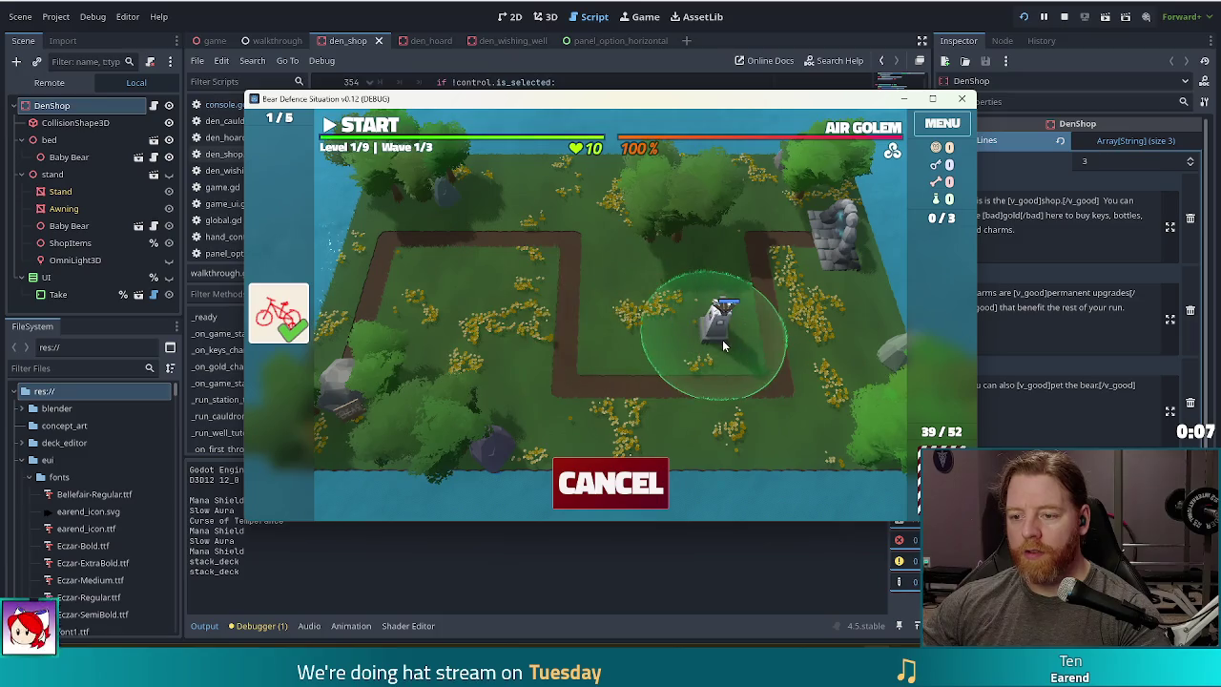
- Place the ballista on the map, run wave 1 and dismiss the Wave Complete results
{"action": "left_click", "coordinate": [722, 334]}
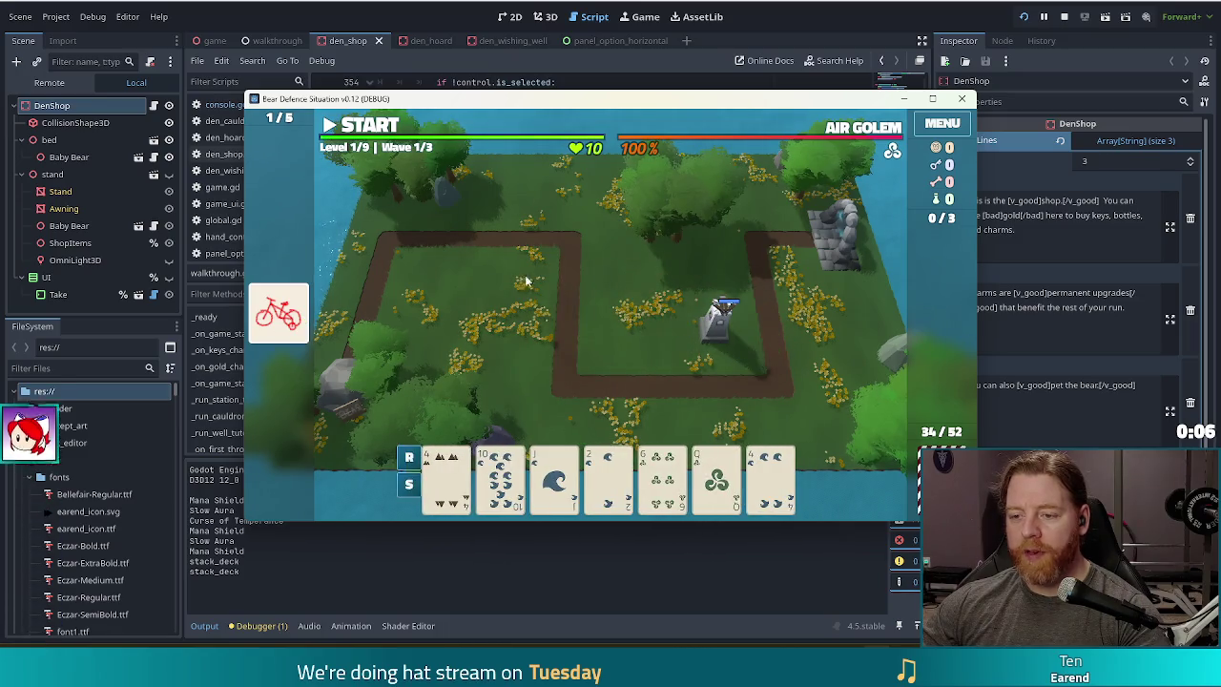
{"action": "left_click", "coordinate": [377, 126]}
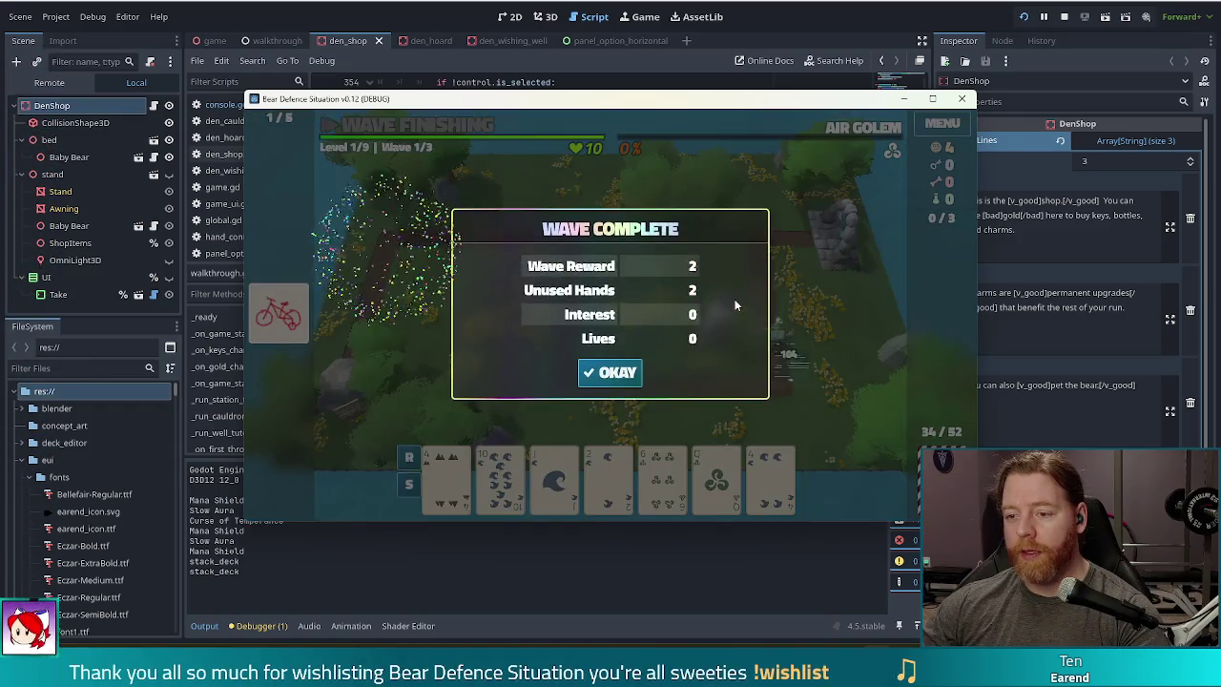
{"action": "left_click", "coordinate": [607, 374]}
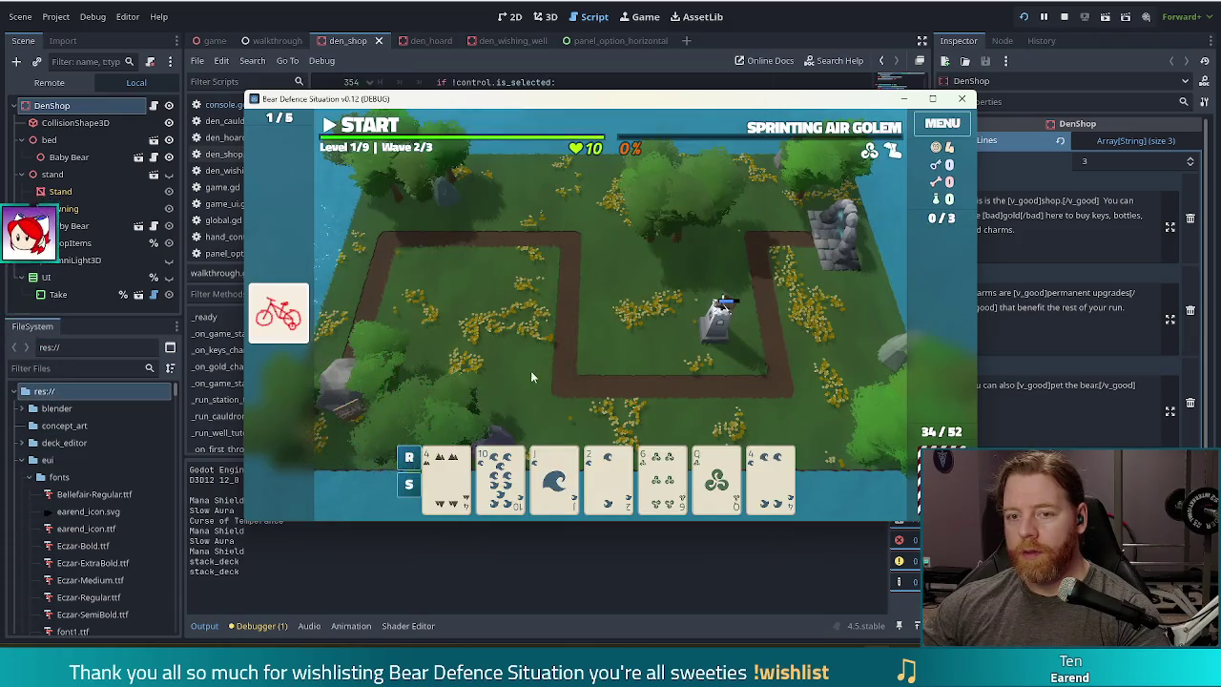
- Discard the Q and then the 9 to draw toward a flush
{"action": "left_click", "coordinate": [716, 477]}
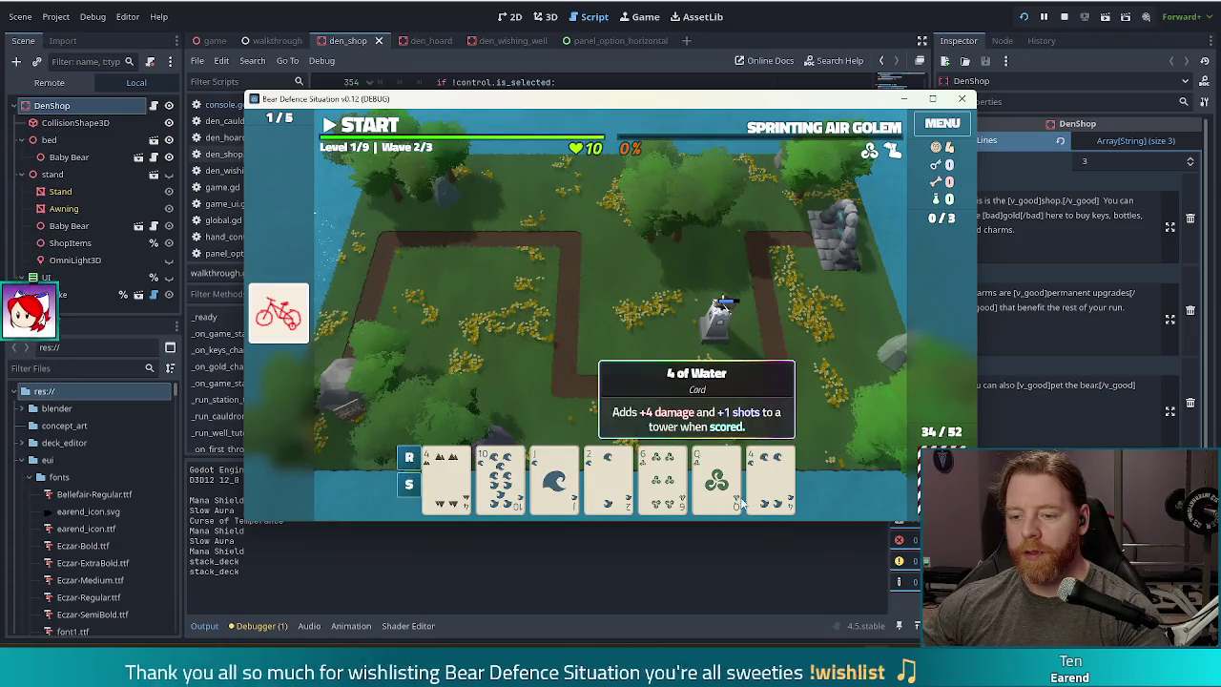
{"action": "left_click", "coordinate": [649, 401]}
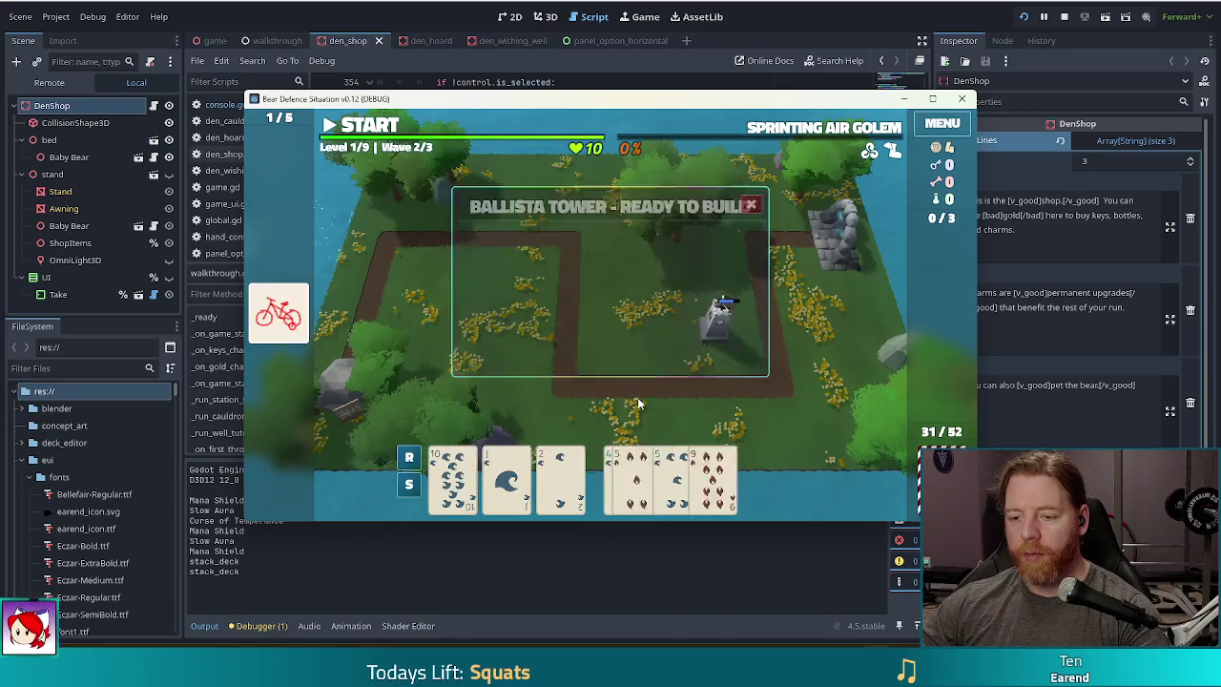
{"action": "left_click", "coordinate": [686, 408]}
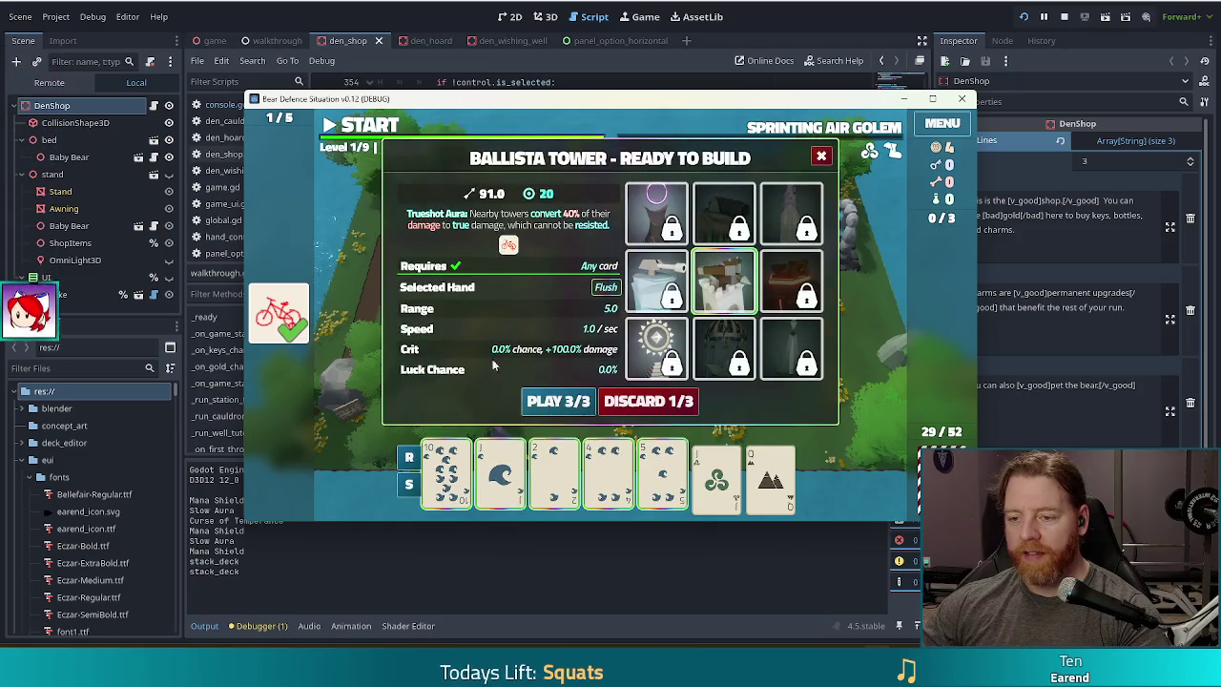
- Run test_kit in the in-game debug console to grant test resources
{"action": "mouse_move", "coordinate": [689, 354]}
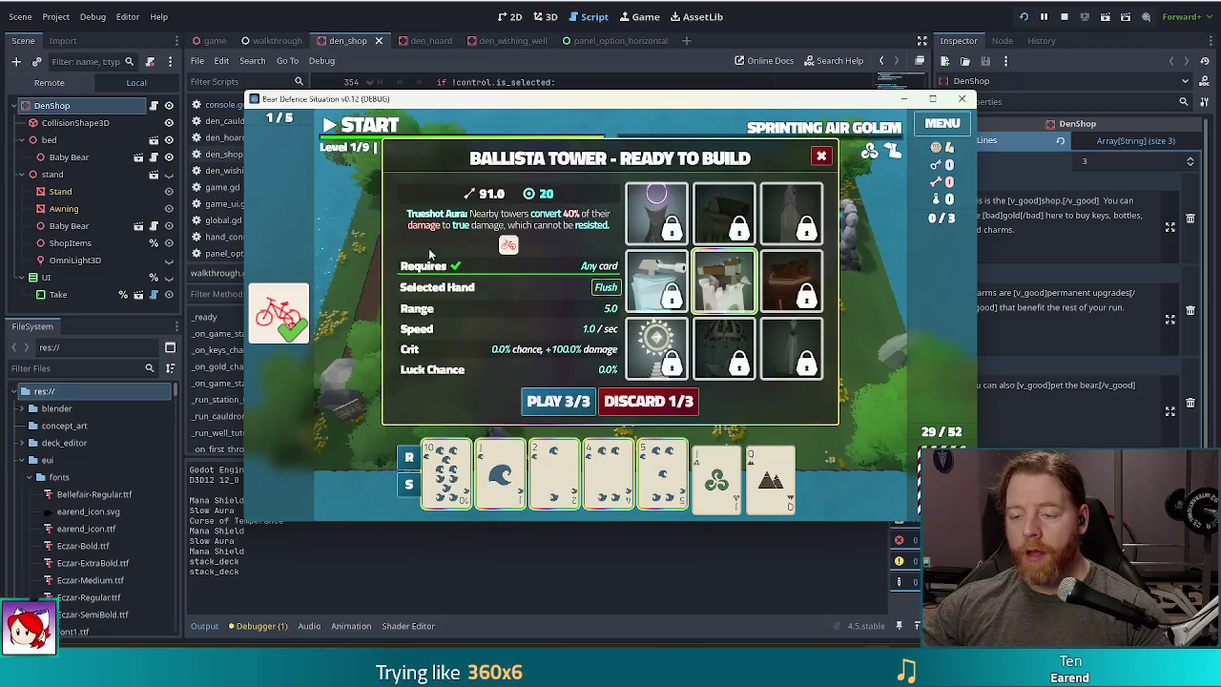
{"action": "key", "text": "grave"}
{"action": "type", "text": "test"}
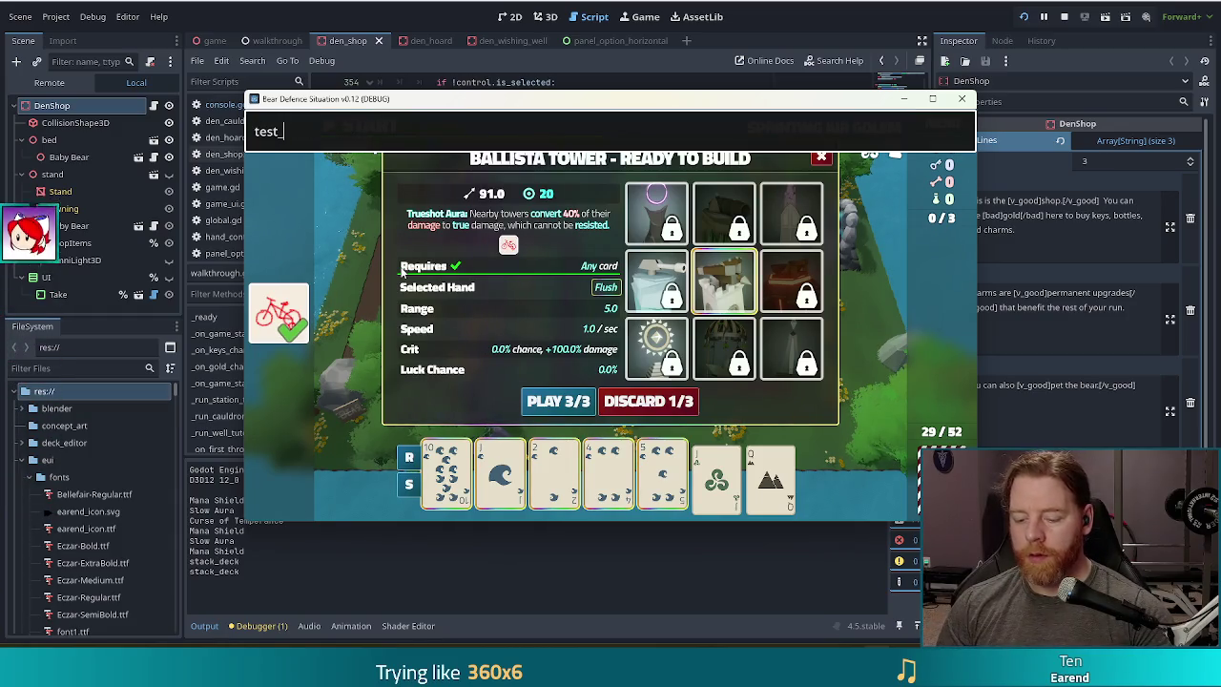
{"action": "key", "text": "Return"}
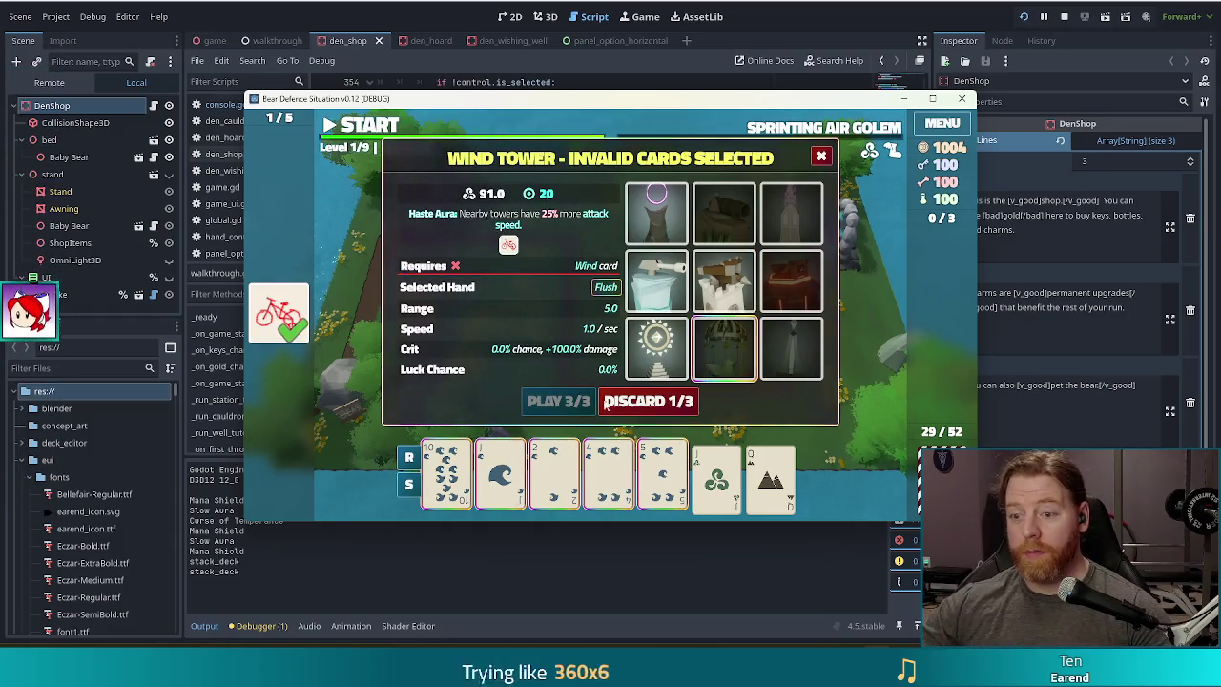
- Build a Light Tower and place it near the map centre
{"action": "mouse_move", "coordinate": [665, 283]}
{"action": "left_click", "coordinate": [656, 217]}
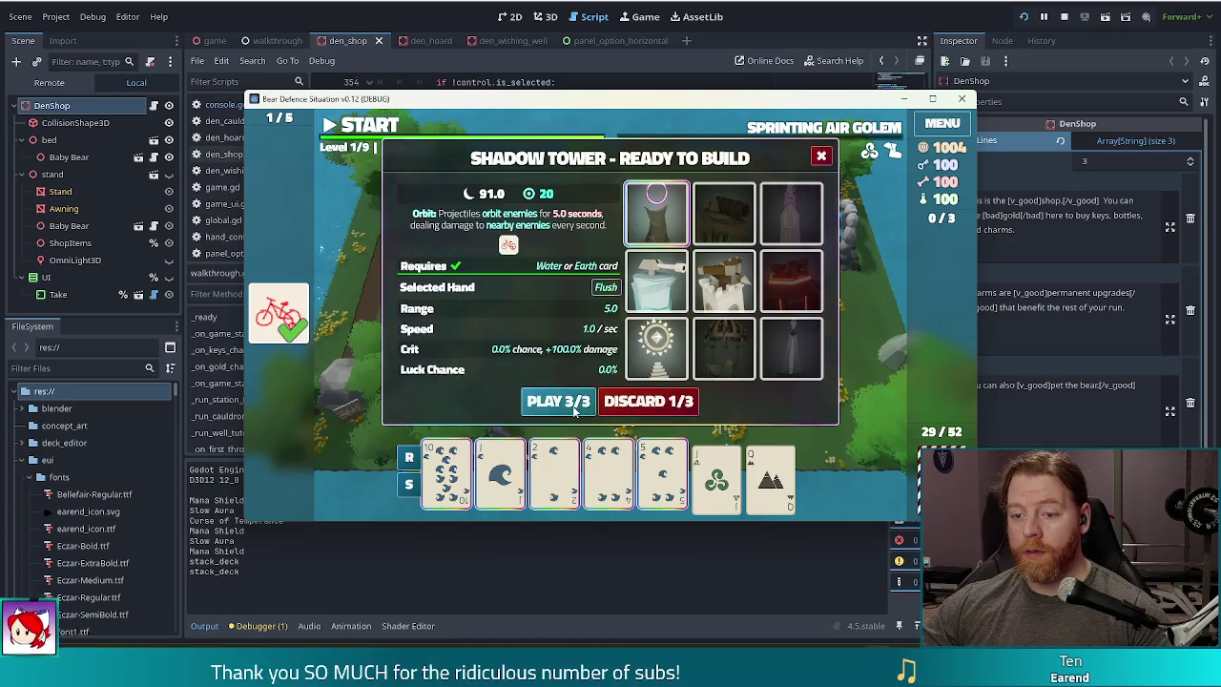
{"action": "left_click", "coordinate": [657, 351]}
{"action": "left_click", "coordinate": [559, 400]}
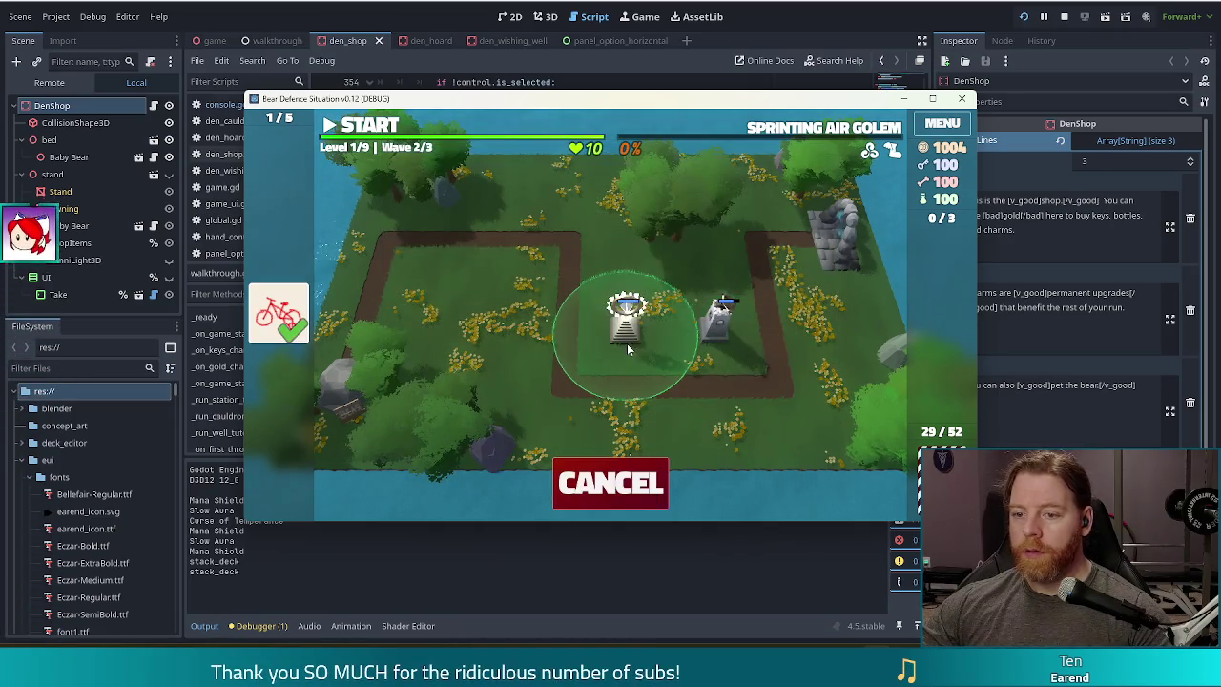
{"action": "left_click", "coordinate": [622, 341]}
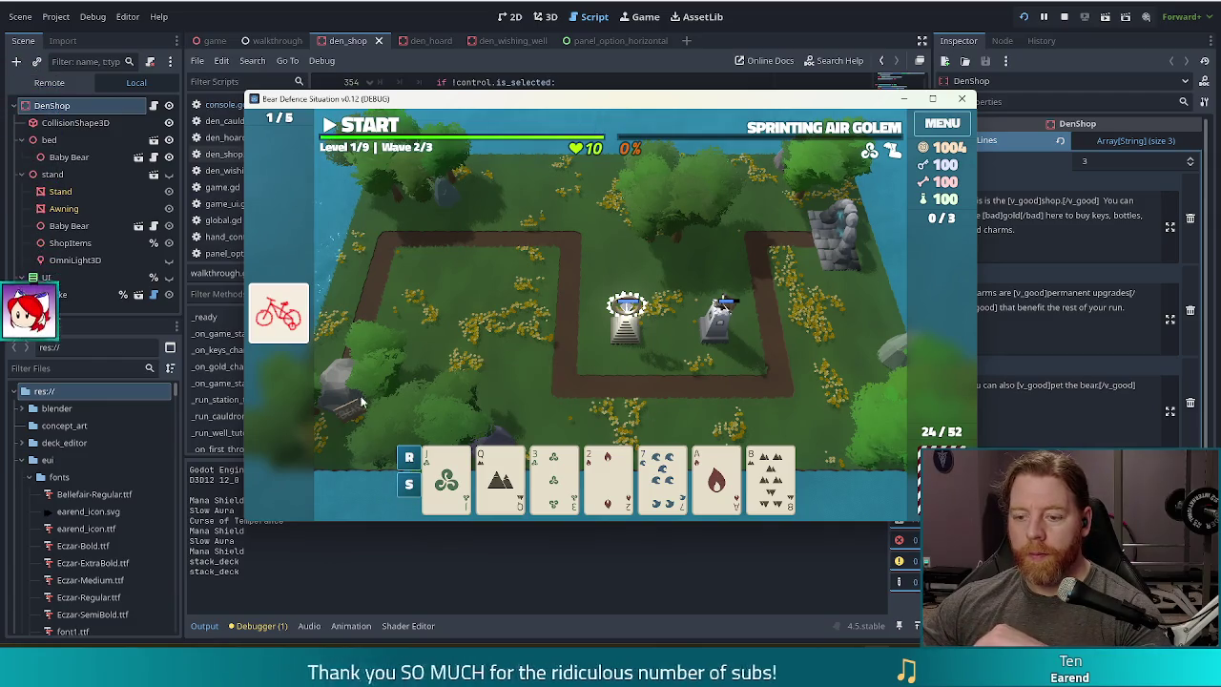
- Sort the hand by rank and build an Arcane Tower from three aces beside the top path
{"action": "left_click", "coordinate": [408, 458]}
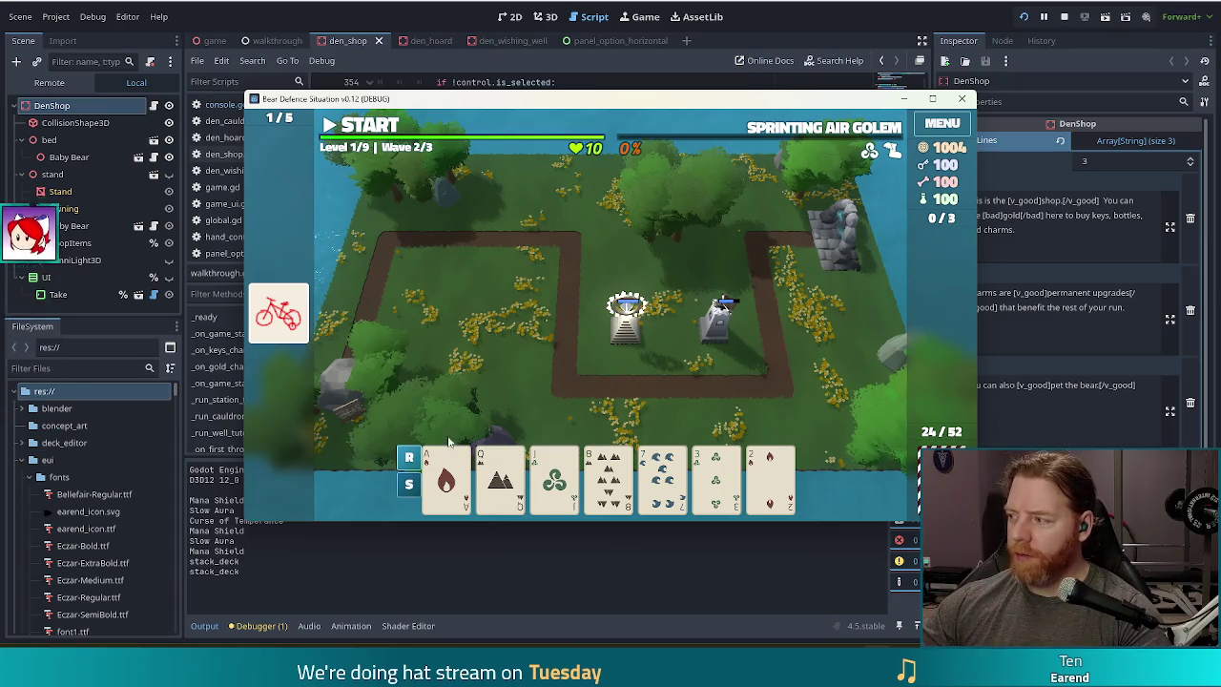
{"action": "left_click", "coordinate": [652, 428]}
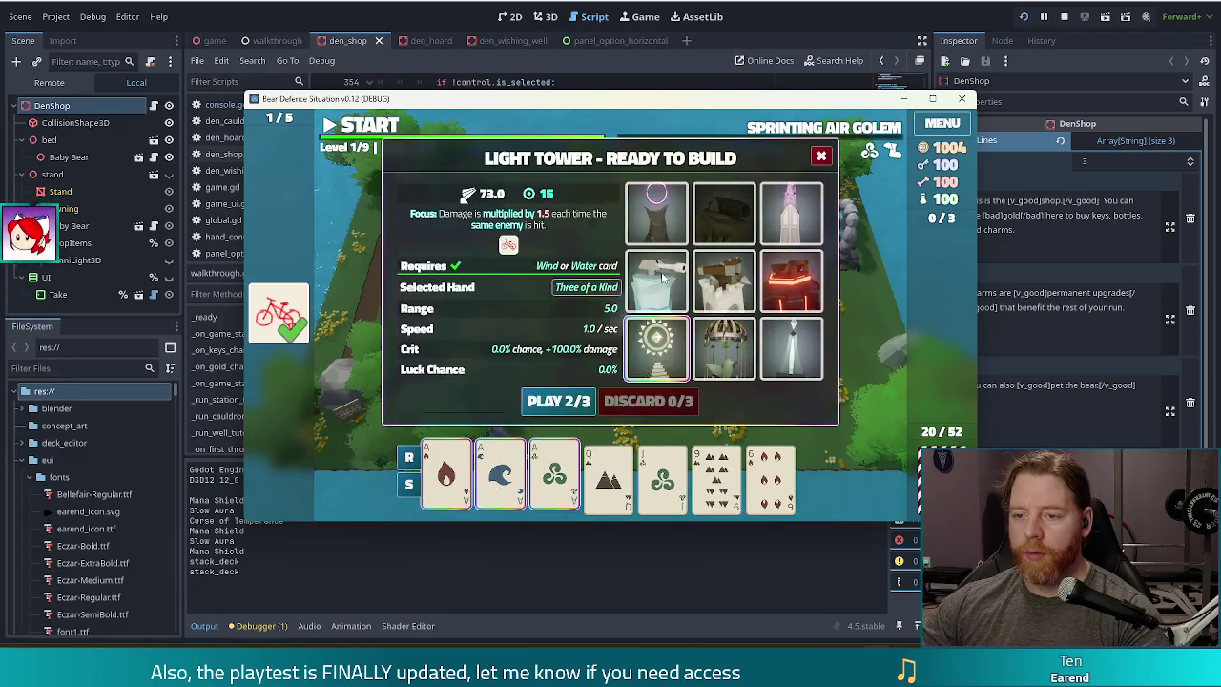
{"action": "left_click", "coordinate": [798, 197]}
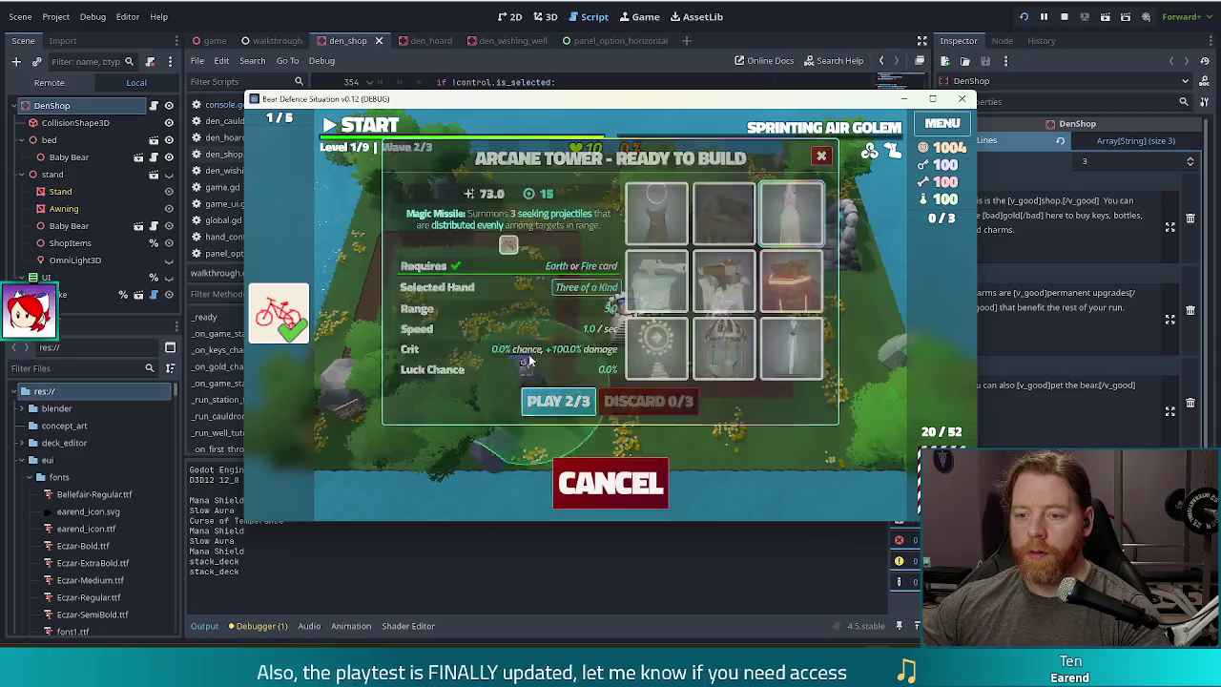
{"action": "left_click", "coordinate": [547, 268]}
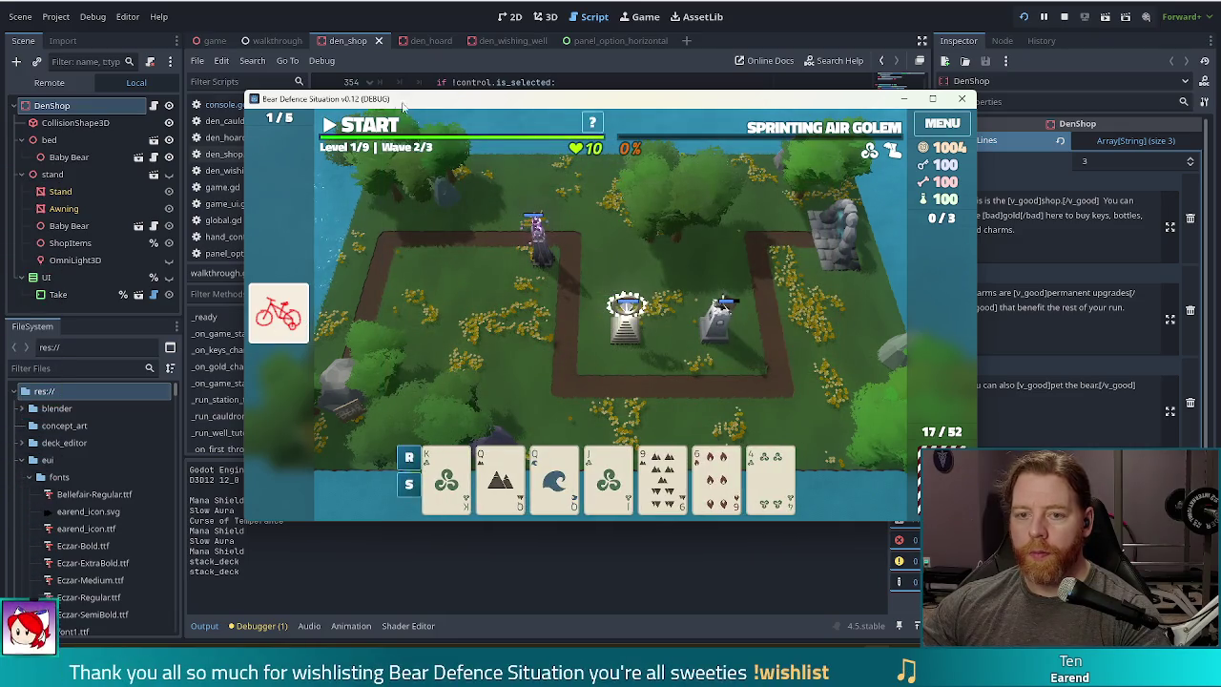
- Start wave 2 and dismiss the Wave Complete results for waves 2 and 3
{"action": "key", "text": "space"}
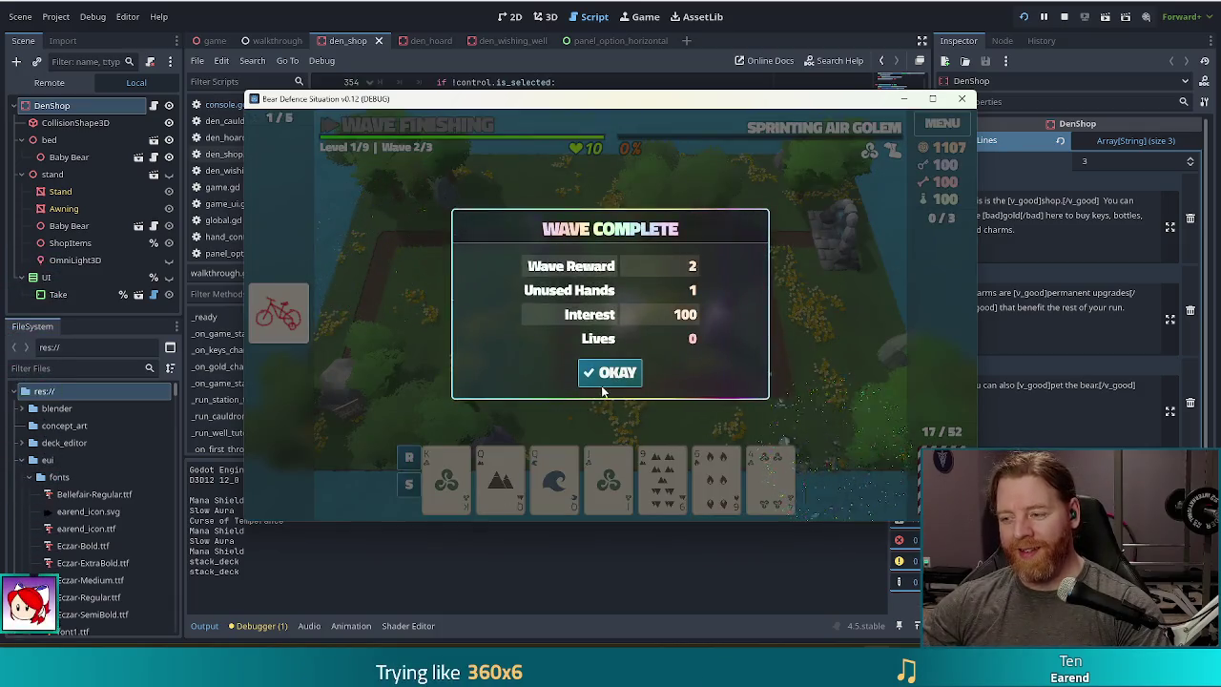
{"action": "left_click", "coordinate": [607, 374]}
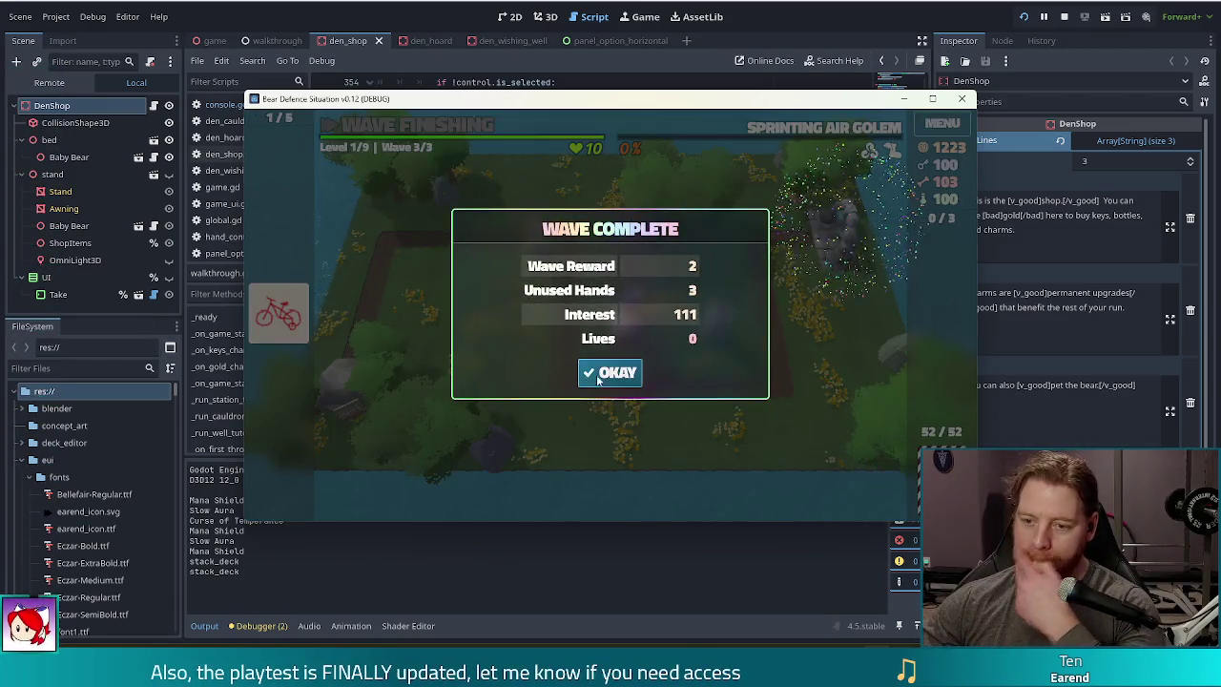
{"action": "left_click", "coordinate": [592, 374]}
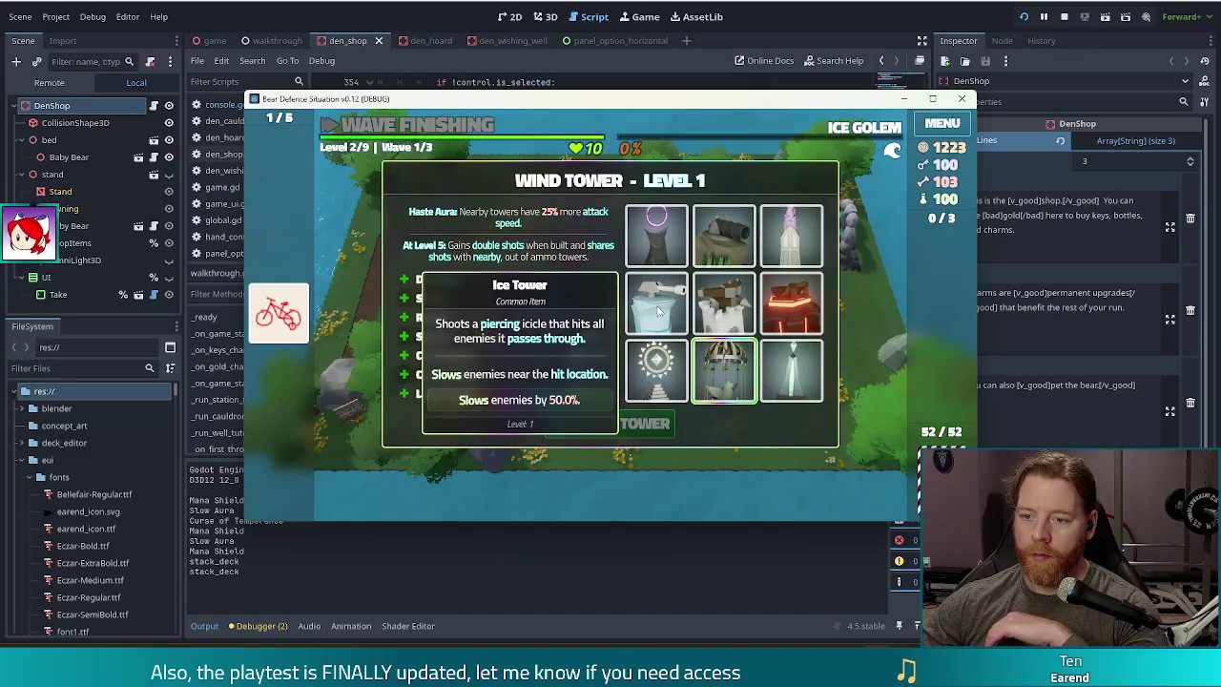
- Upgrade the ballista tower's Shots and head to the den's cauldron
{"action": "left_click", "coordinate": [717, 298]}
{"action": "left_click", "coordinate": [520, 302]}
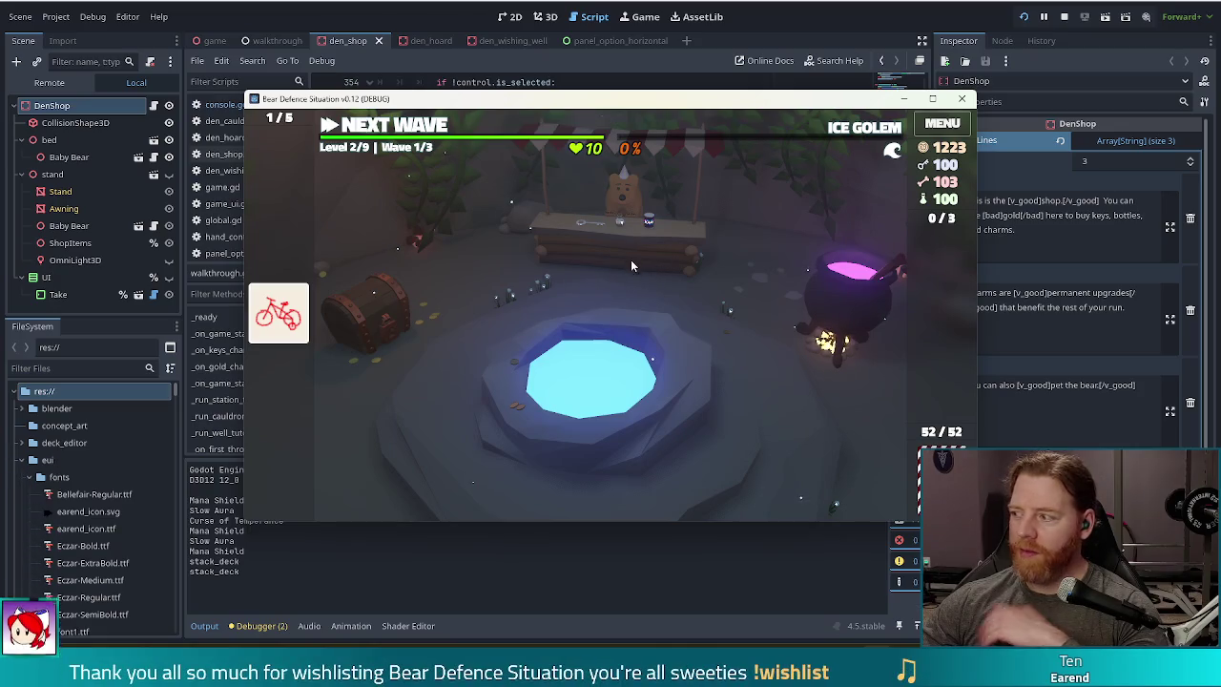
{"action": "left_click", "coordinate": [854, 296]}
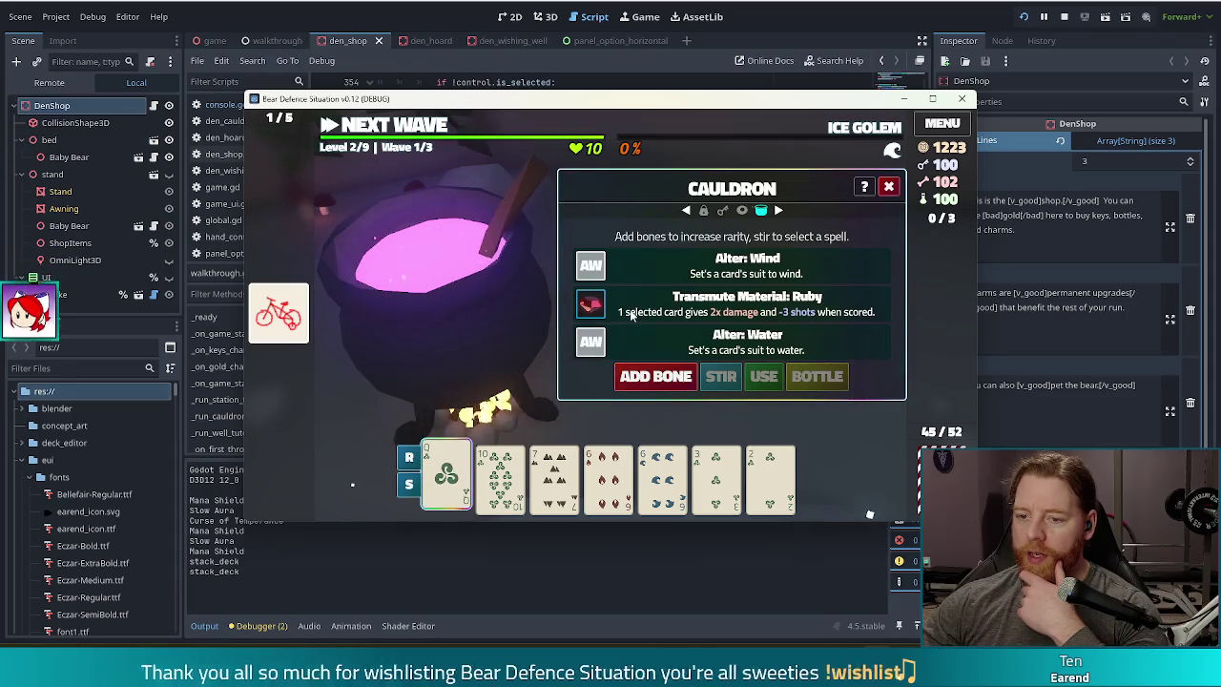
- Transmute a card to Ruby at the cauldron, then throw gold repeatedly at the wishing well
{"action": "left_click", "coordinate": [763, 376]}
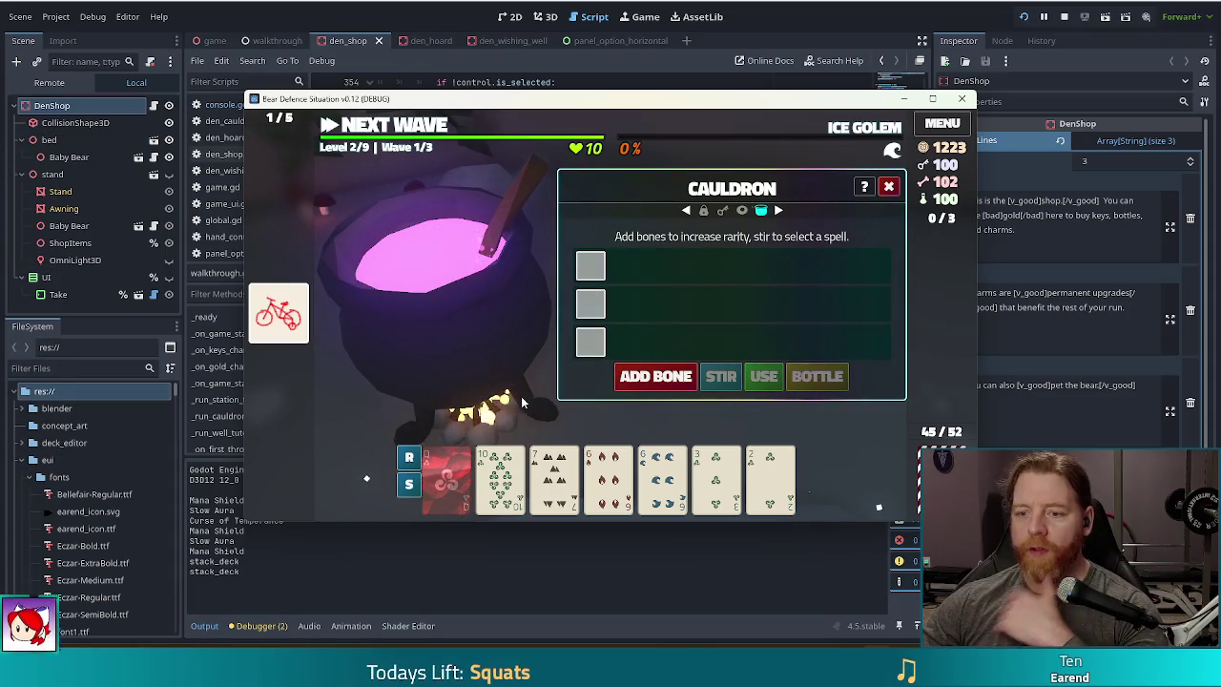
{"action": "left_click", "coordinate": [888, 186]}
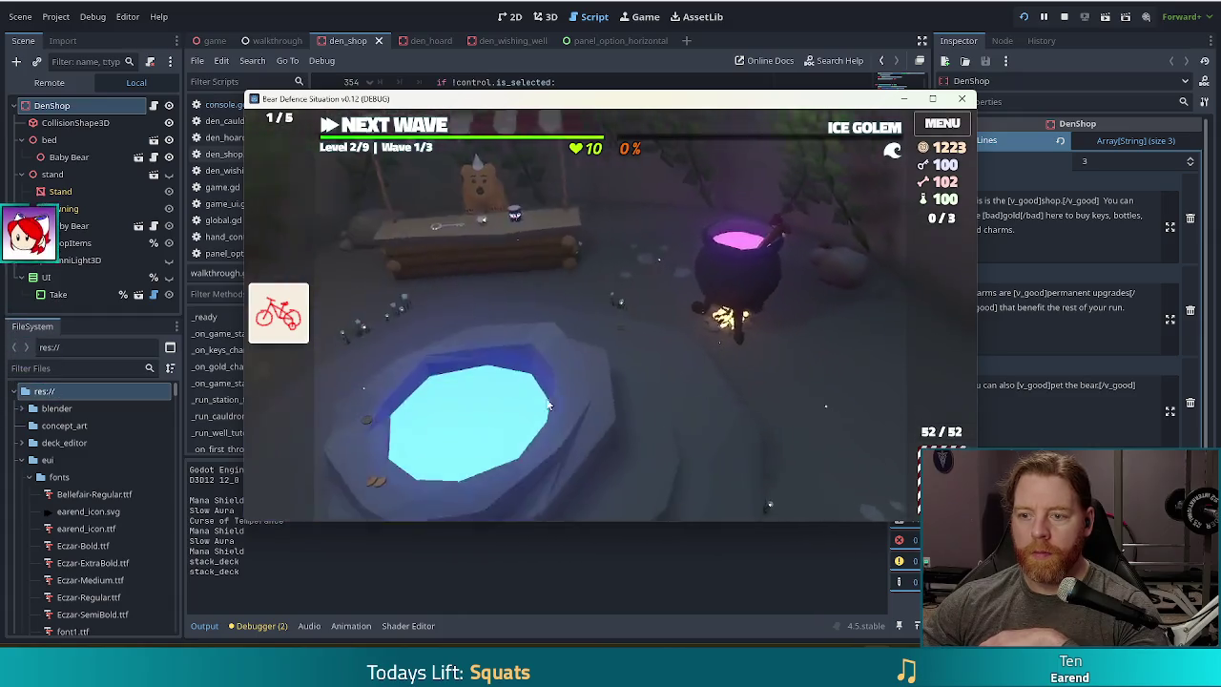
{"action": "left_click", "coordinate": [544, 400]}
{"action": "left_click", "coordinate": [694, 406]}
{"action": "double_click", "coordinate": [687, 407]}
{"action": "triple_click", "coordinate": [677, 407]}
{"action": "triple_click", "coordinate": [665, 408]}
{"action": "double_click", "coordinate": [665, 408]}
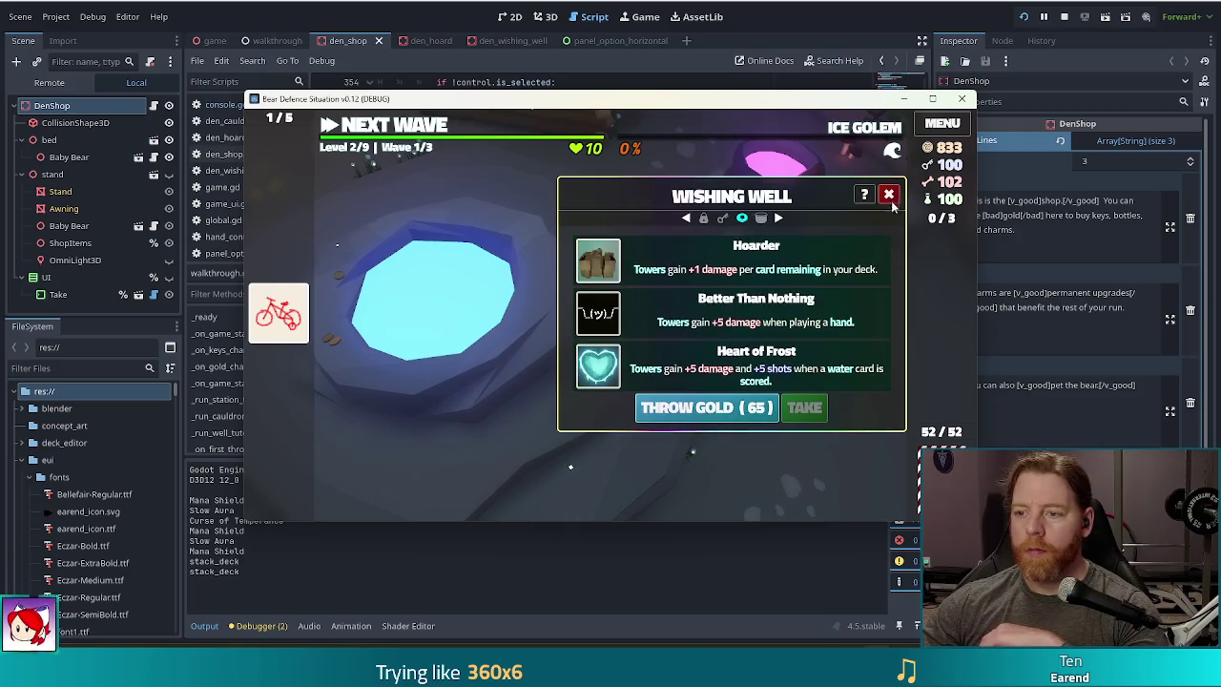
{"action": "left_click", "coordinate": [888, 194]}
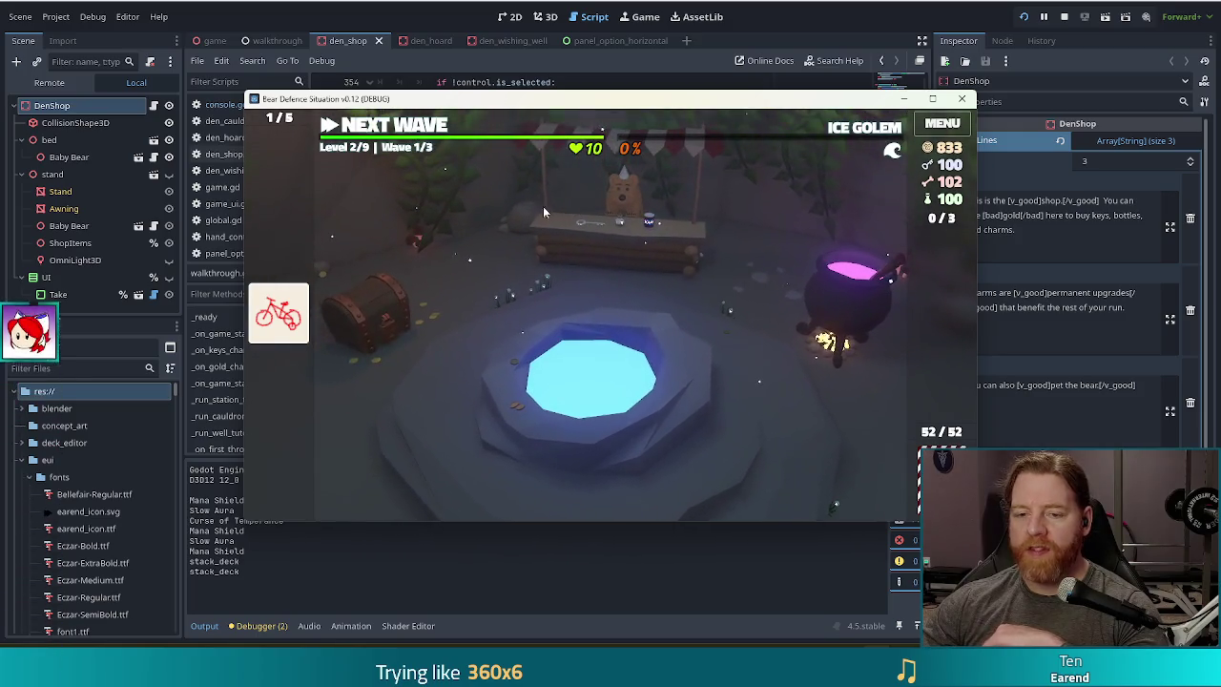
- Unlock the Hoard's treasure chest with a key, revealing loot including 10 of Earth
{"action": "left_click", "coordinate": [382, 319]}
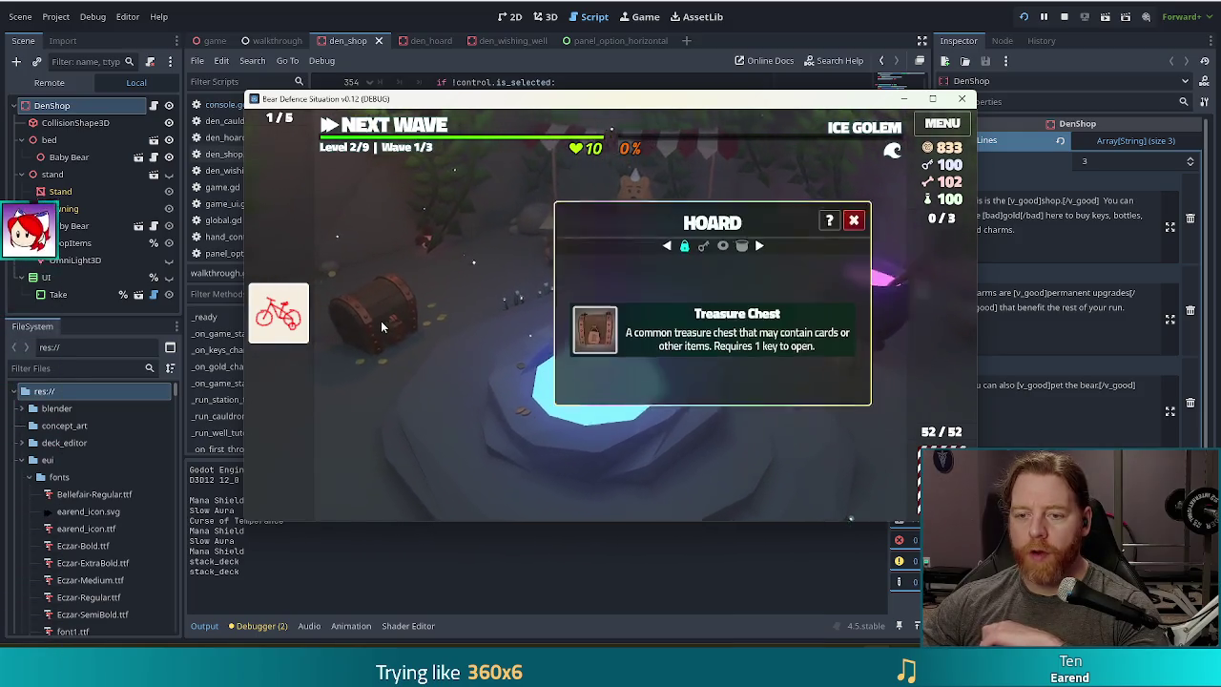
{"action": "left_click", "coordinate": [586, 324]}
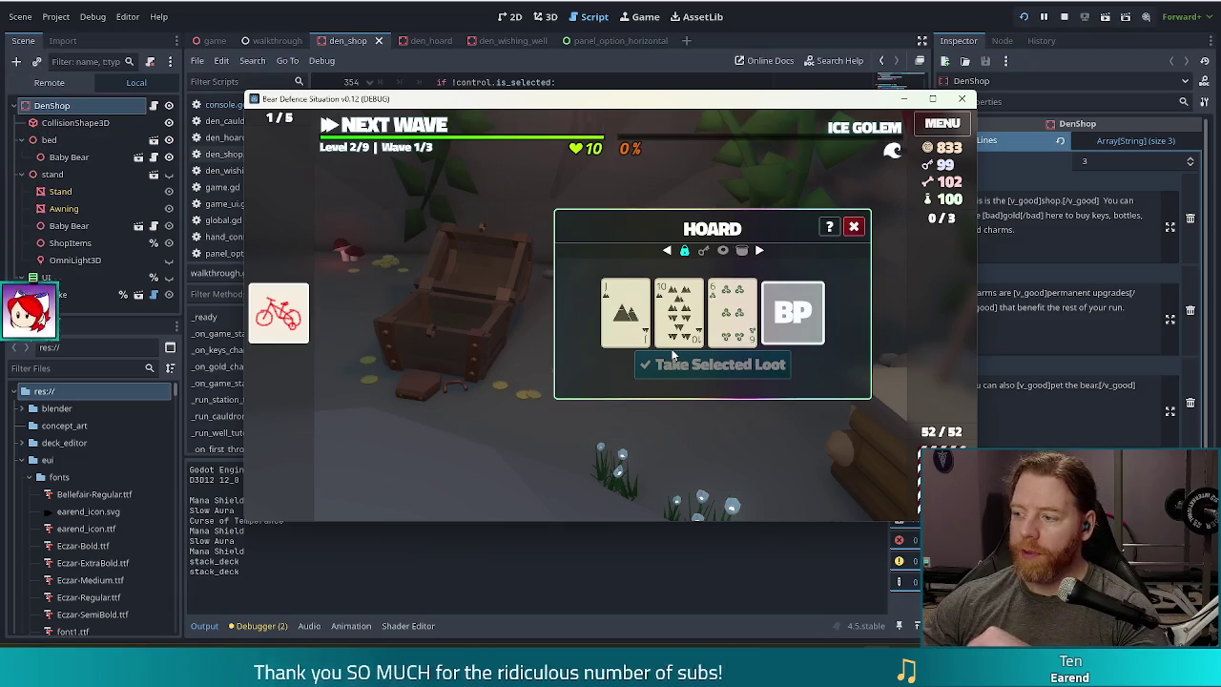
{"action": "mouse_move", "coordinate": [670, 351]}
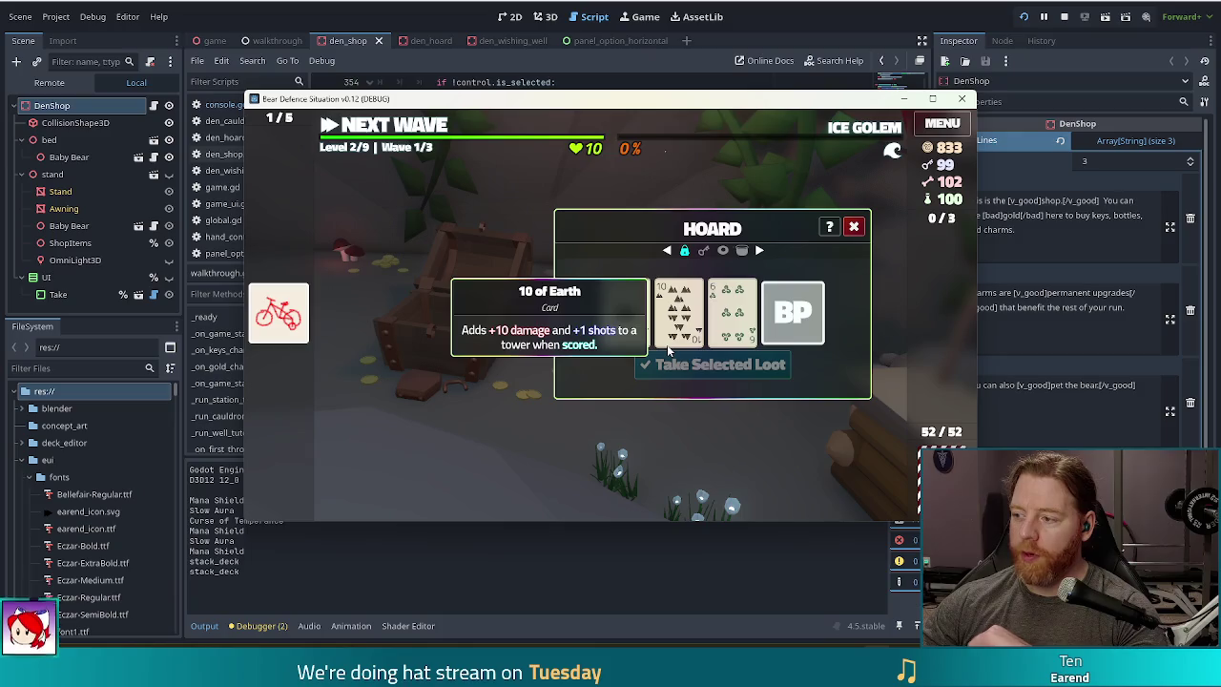
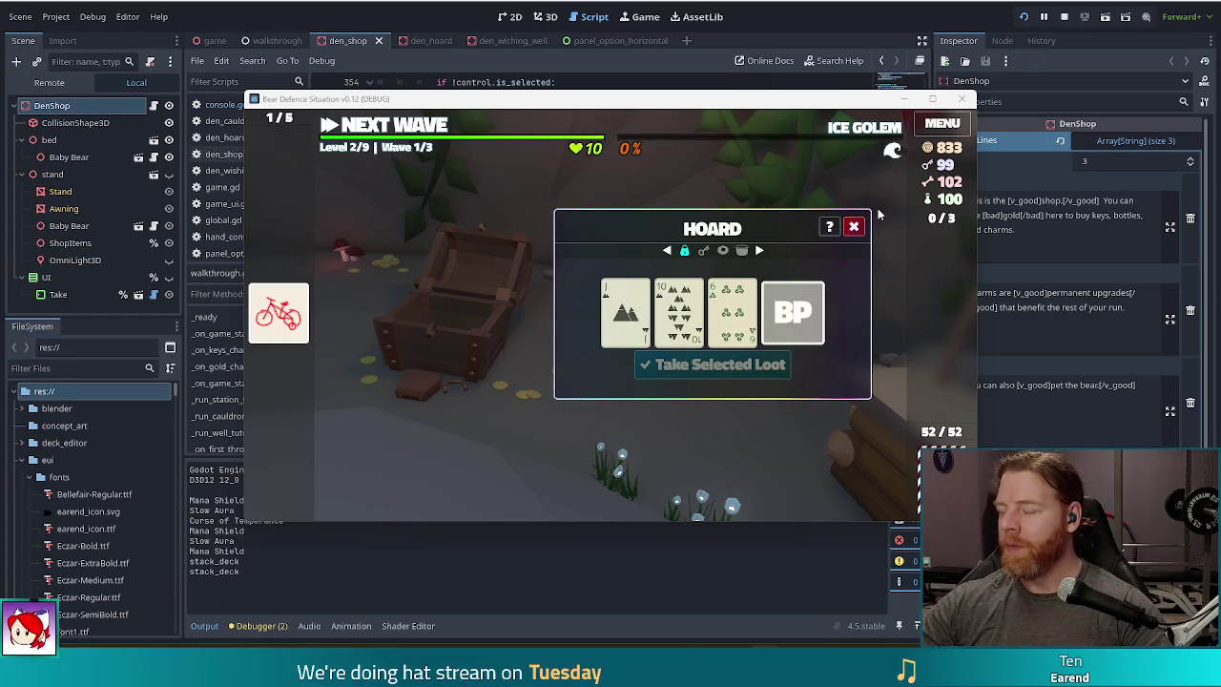
- Stop the running game and return to den_shop.gd at the _on_lives_changed line
{"action": "left_click", "coordinate": [1061, 16]}
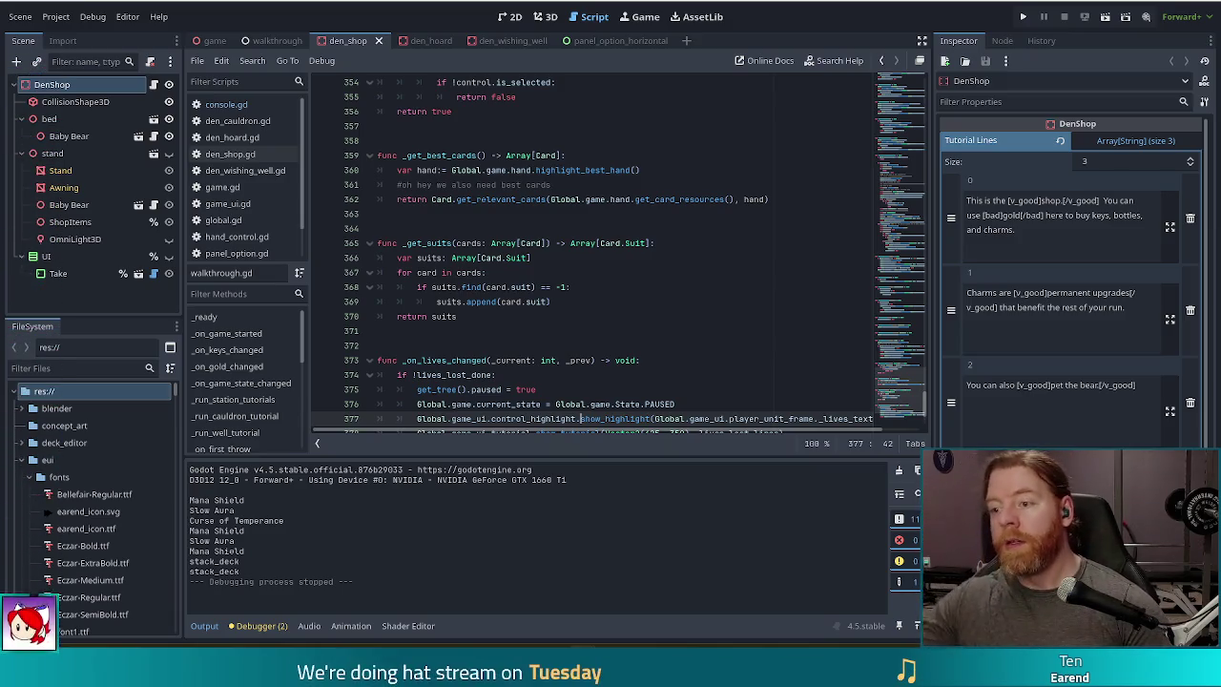
{"action": "left_click", "coordinate": [628, 360]}
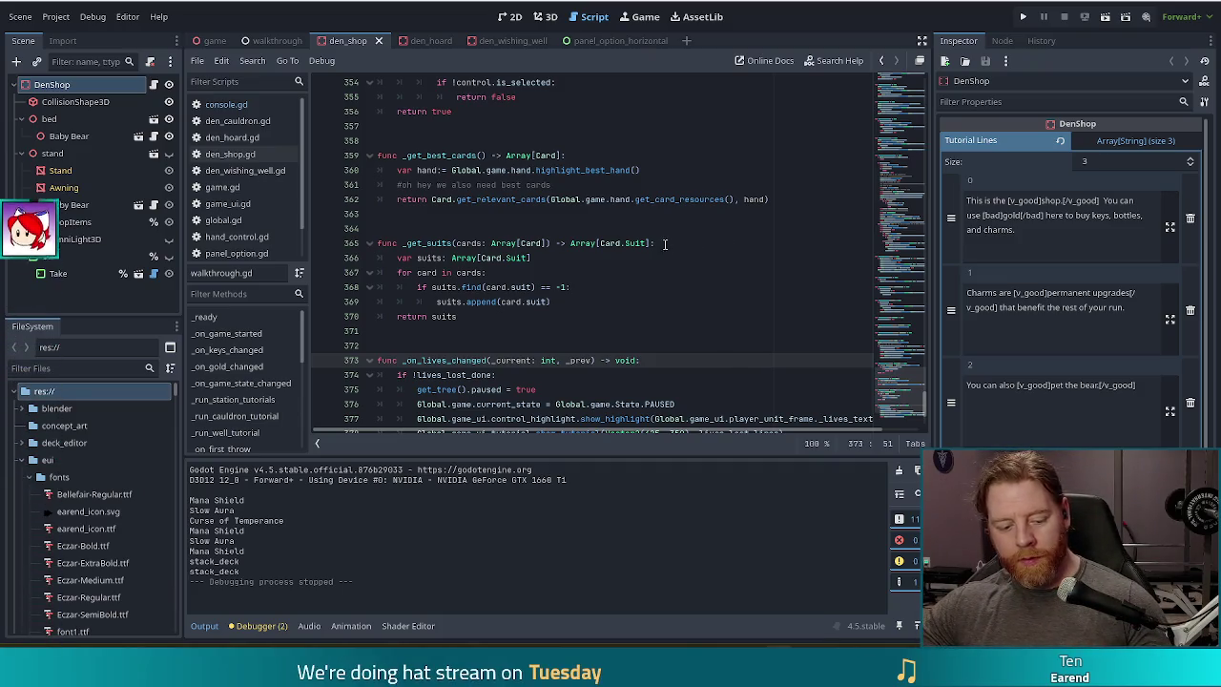
{"action": "left_click", "coordinate": [614, 214]}
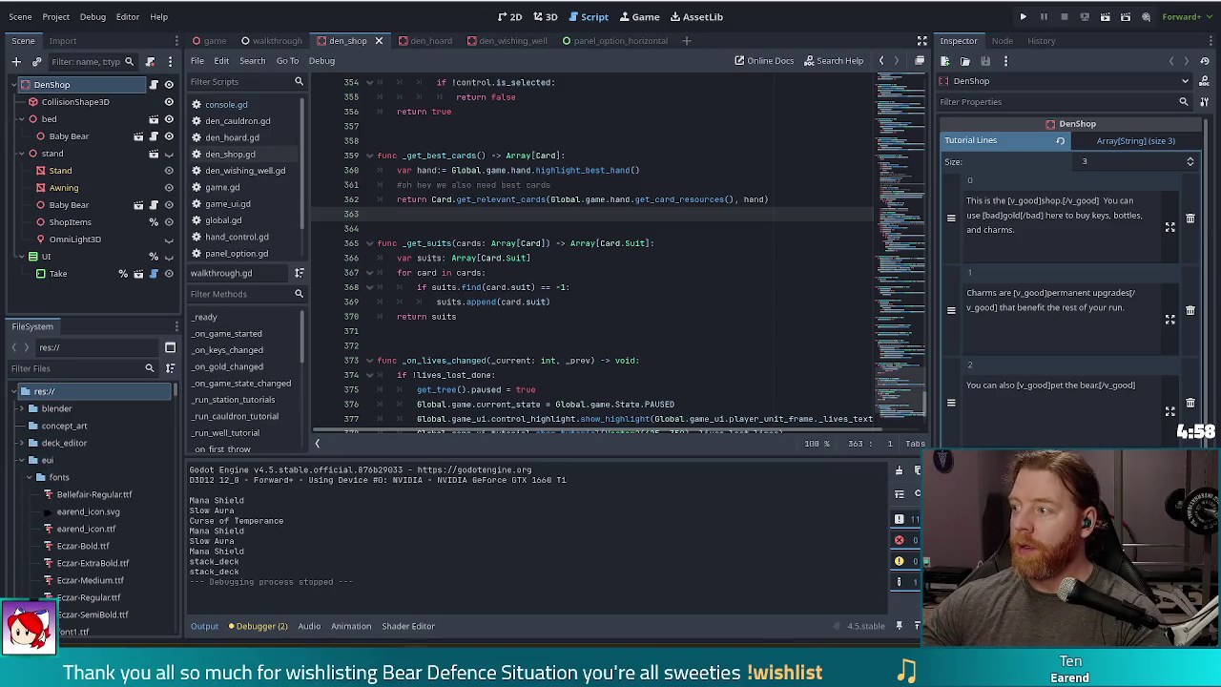
{"action": "left_click", "coordinate": [657, 302]}
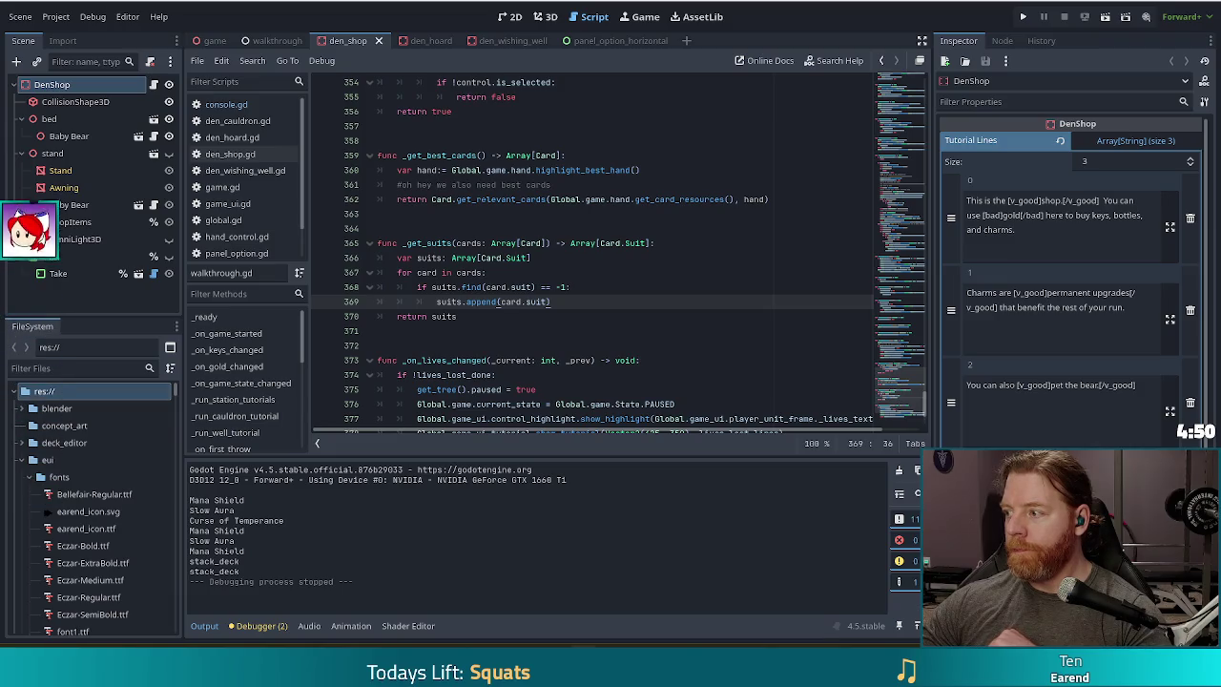
{"action": "left_click", "coordinate": [523, 229]}
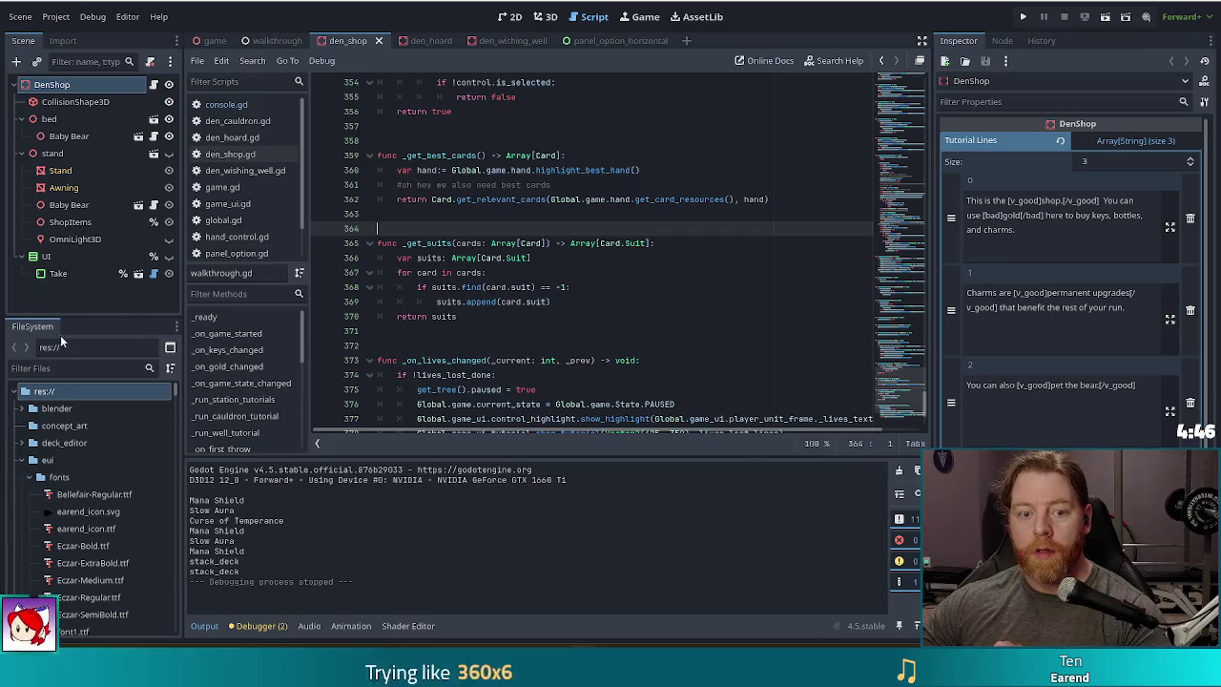
{"action": "left_click", "coordinate": [75, 368]}
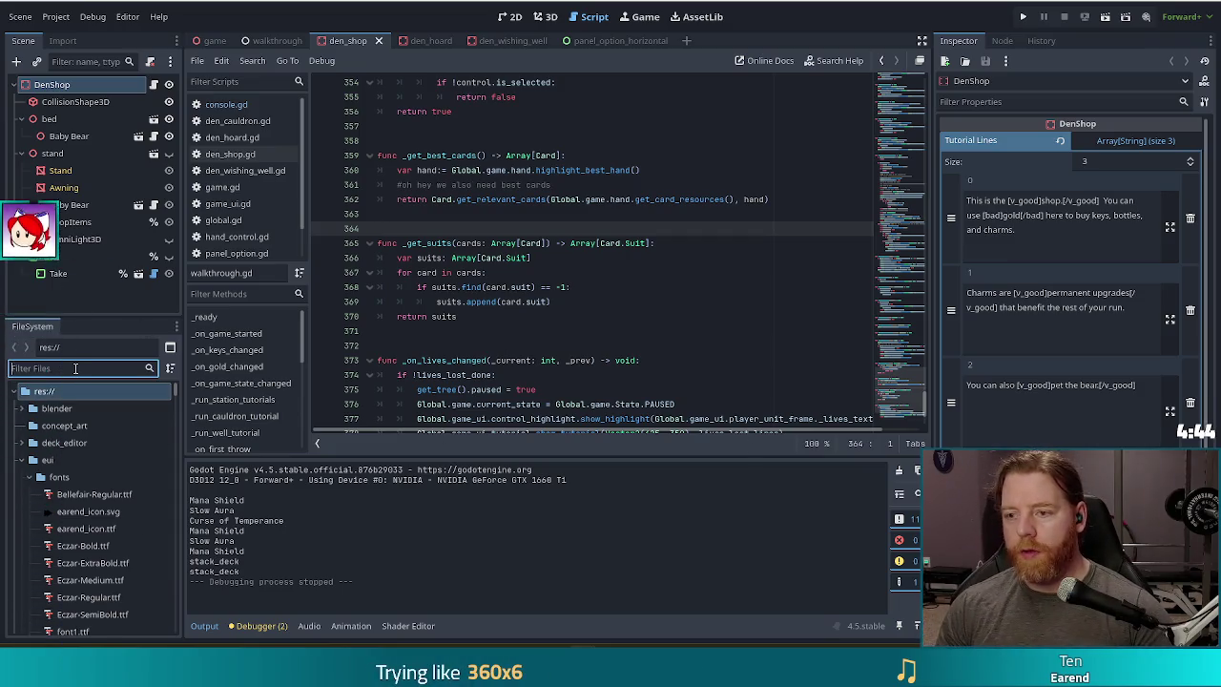
- Filter FileSystem for 'player' and open player_unit_frame.tscn in the 2D view
{"action": "type", "text": "player"}
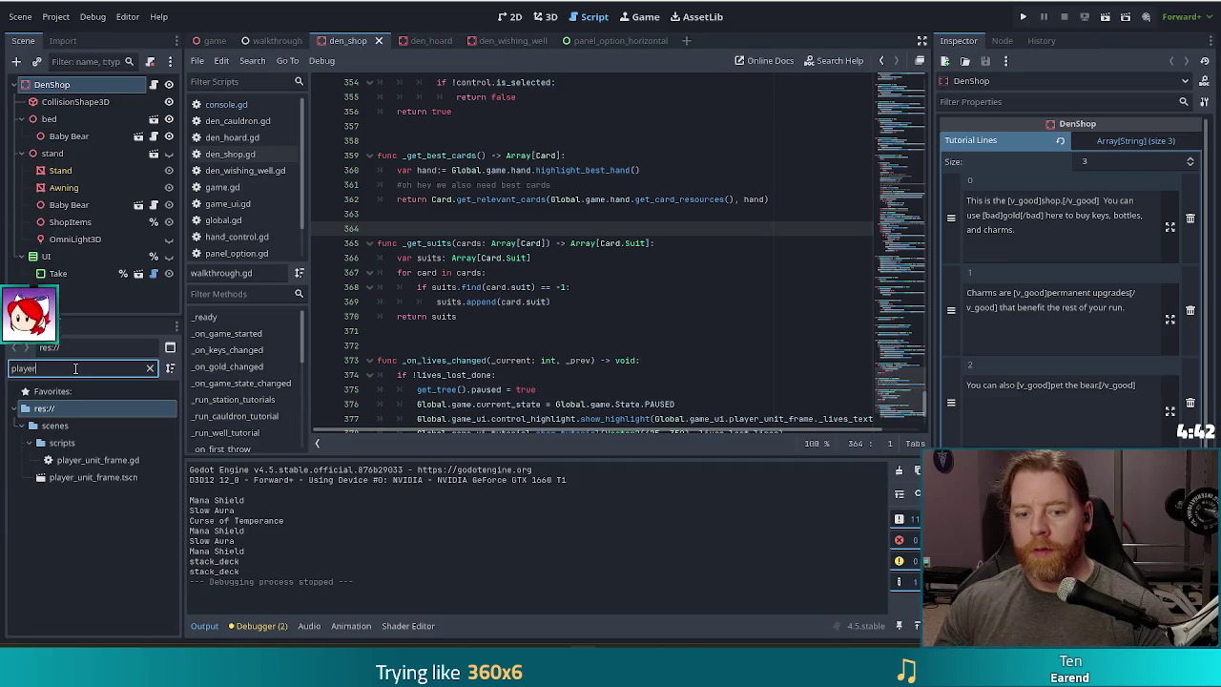
{"action": "left_click", "coordinate": [89, 479]}
{"action": "double_click", "coordinate": [90, 479]}
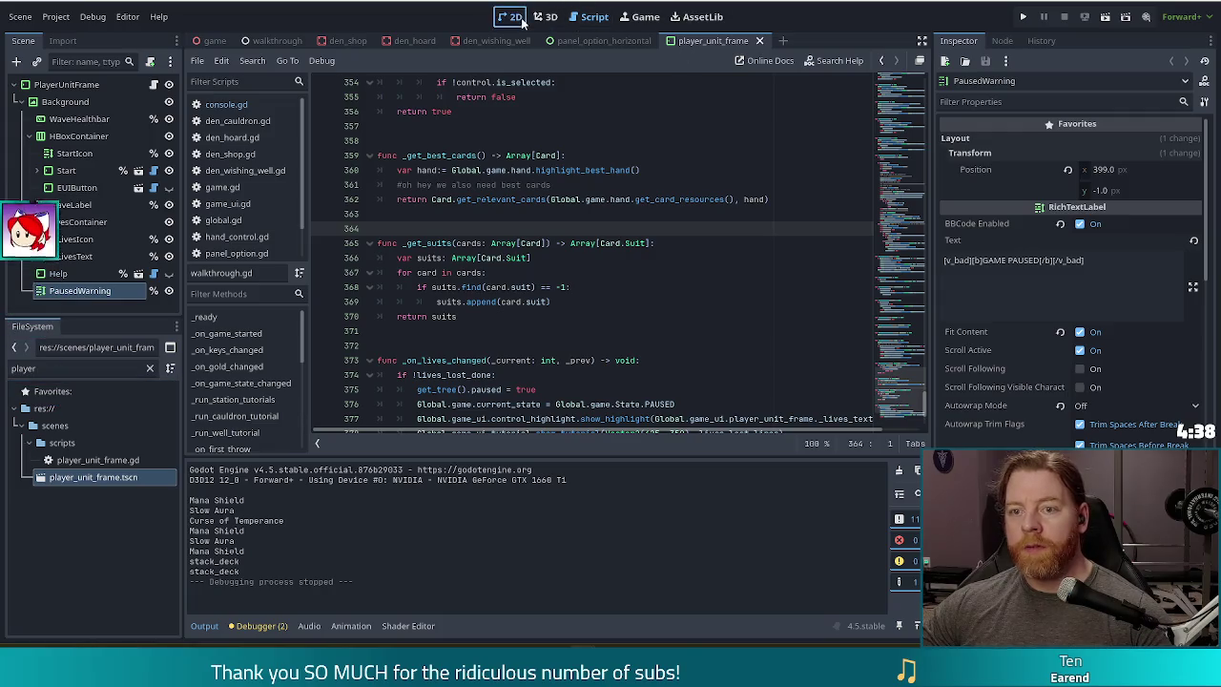
{"action": "left_click", "coordinate": [511, 16]}
- Set the PausedWarning label's anchors preset to Center, reset Modulate to opaque white, and save
{"action": "scroll", "coordinate": [629, 319], "scroll_direction": "down", "scroll_amount": 4}
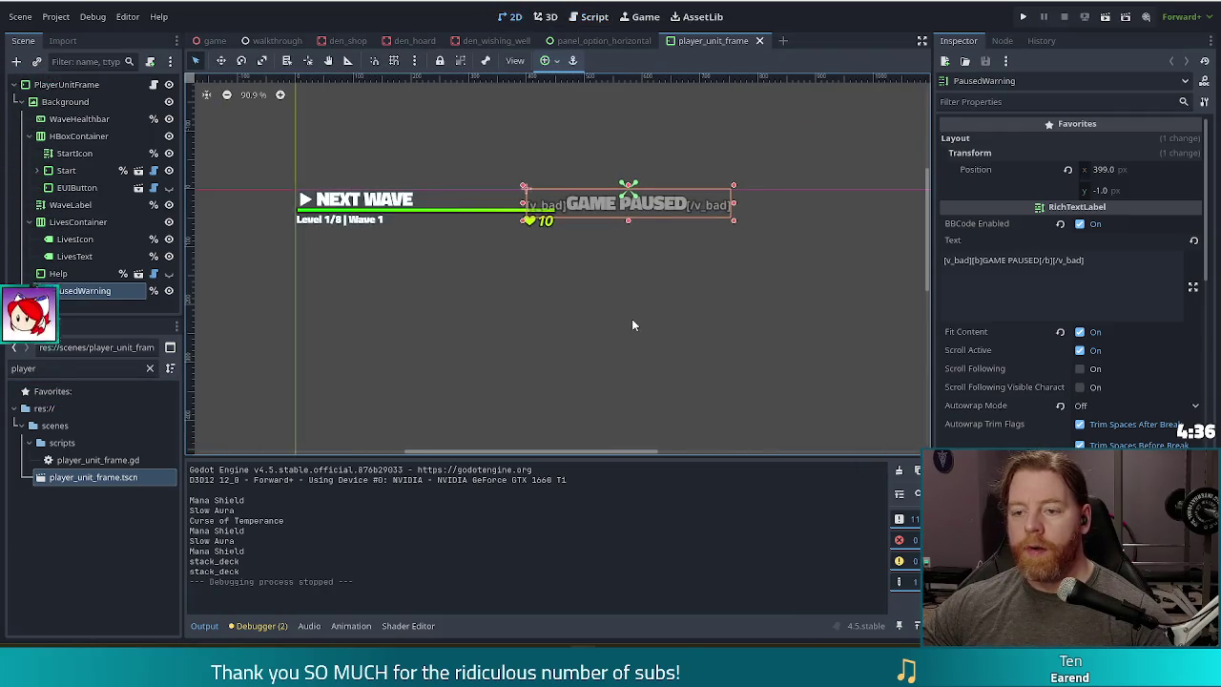
{"action": "scroll", "coordinate": [616, 258], "scroll_direction": "down", "scroll_amount": 2}
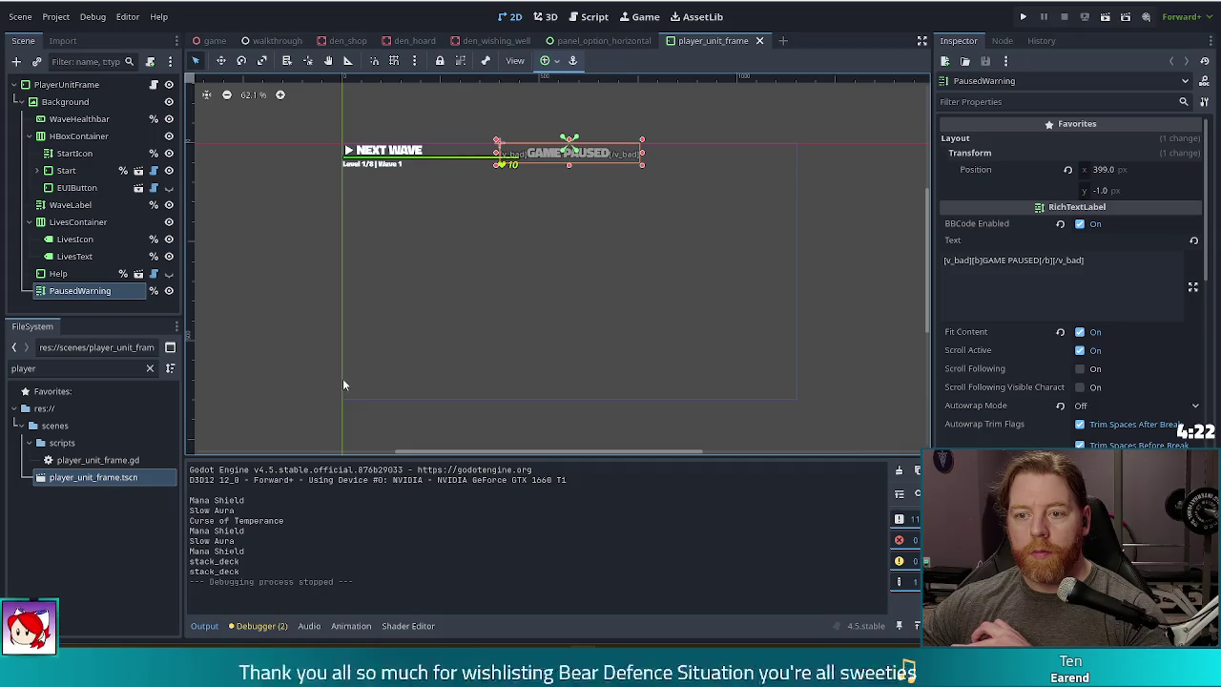
{"action": "scroll", "coordinate": [1054, 401], "scroll_direction": "down", "scroll_amount": 10}
{"action": "left_click", "coordinate": [1140, 286]}
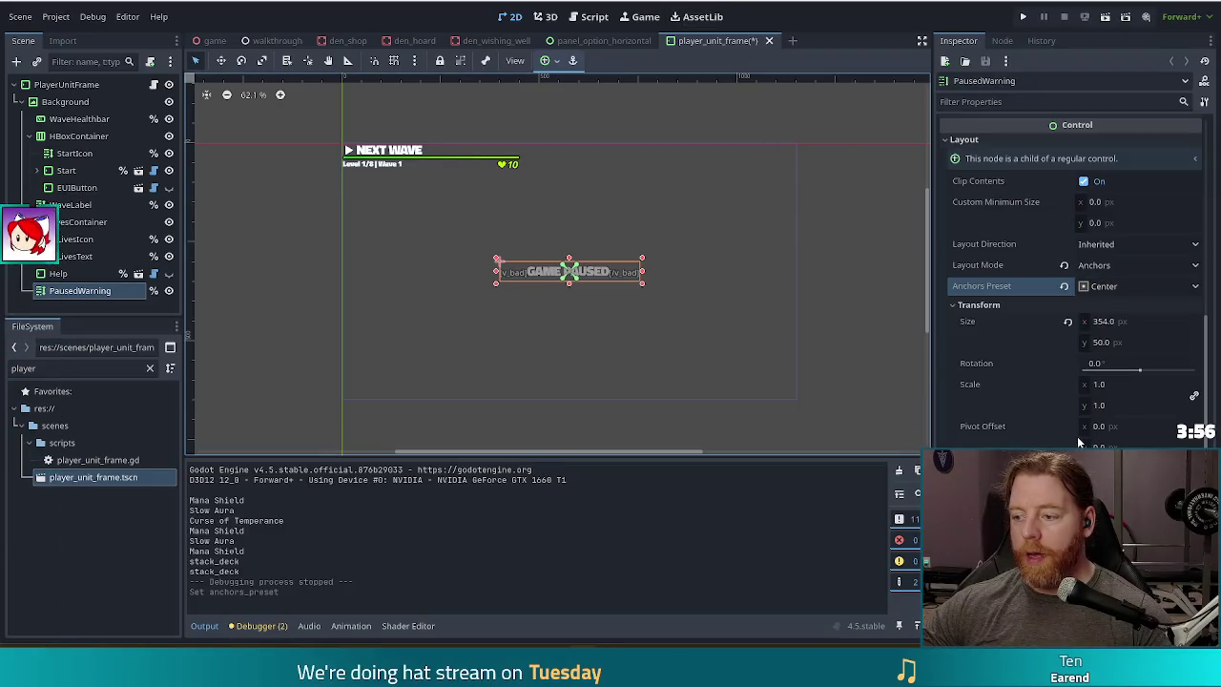
{"action": "scroll", "coordinate": [1084, 434], "scroll_direction": "down", "scroll_amount": 10}
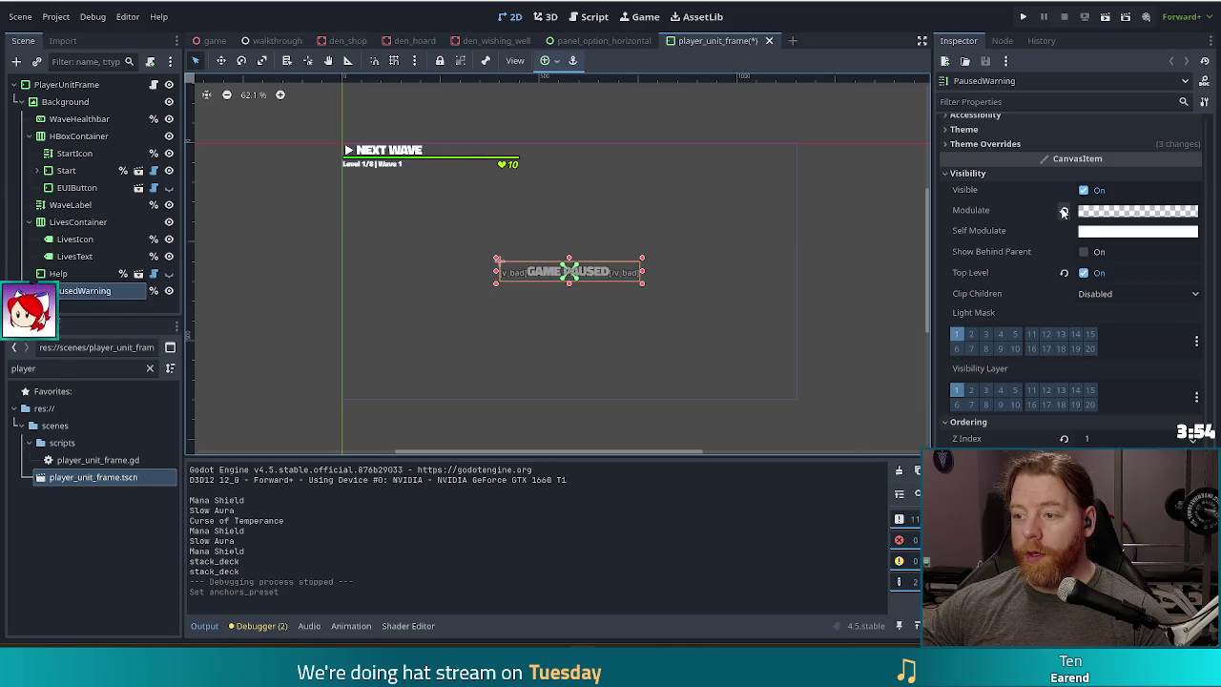
{"action": "left_click", "coordinate": [1063, 210]}
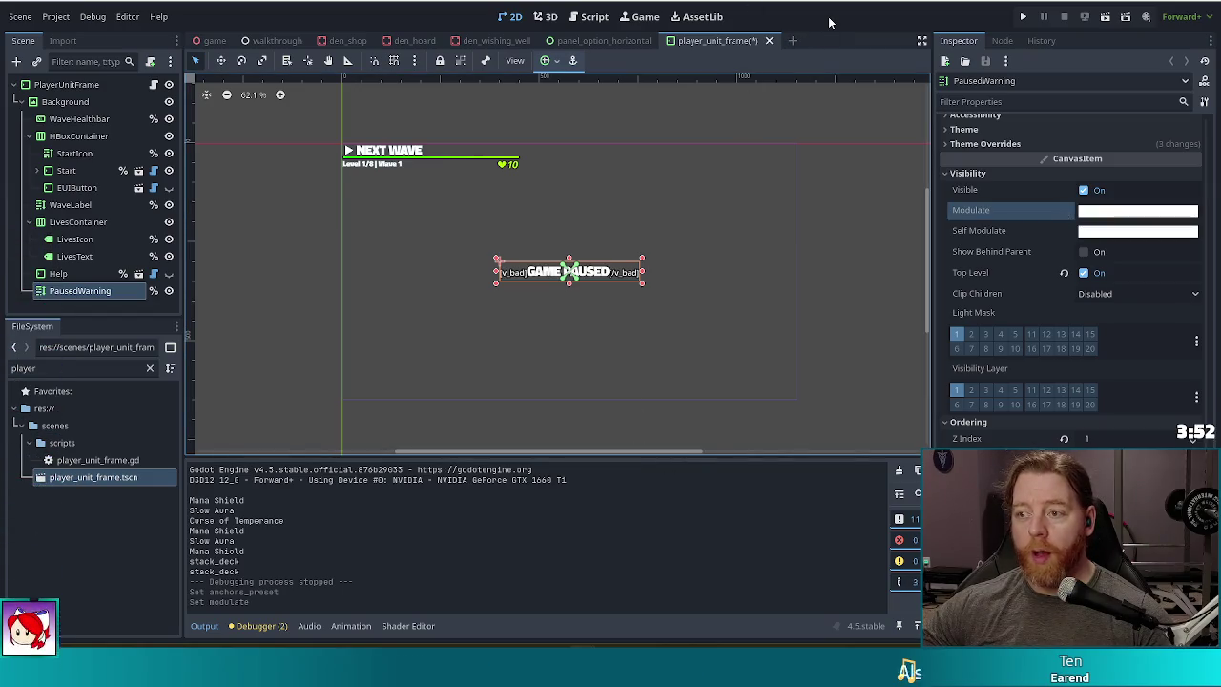
{"action": "key", "text": "ctrl+s"}
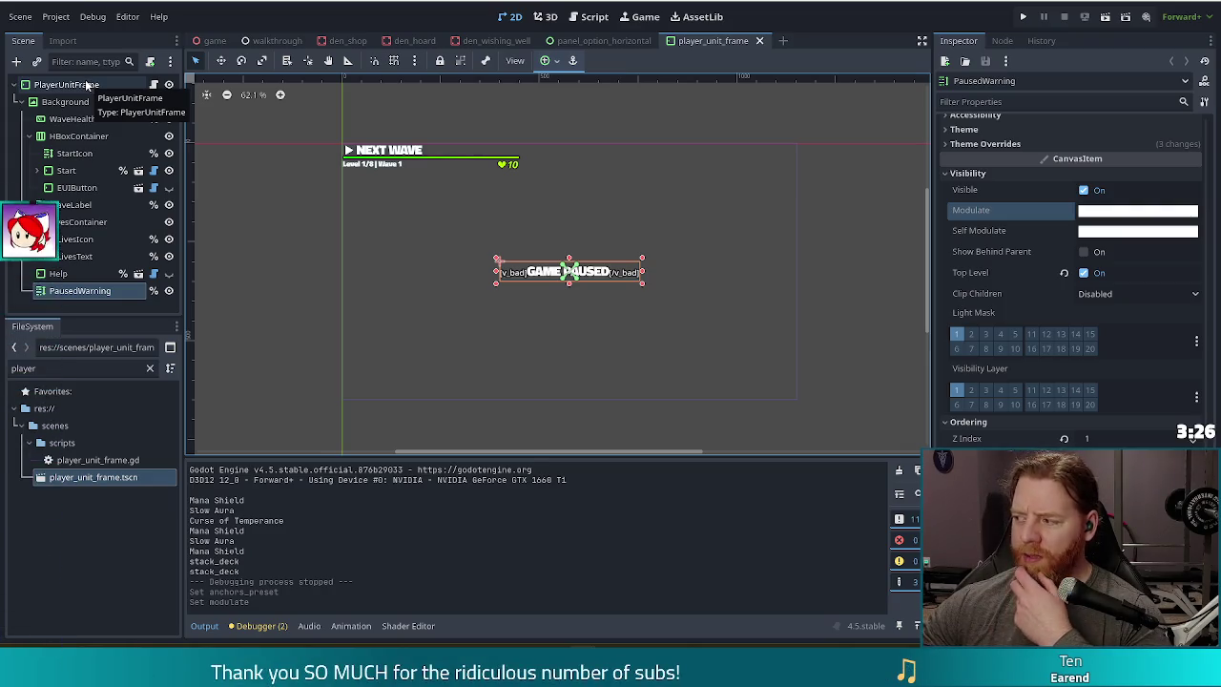
- Open the PlayerUnitFrame root node's script at its _ready function
{"action": "left_click", "coordinate": [87, 85]}
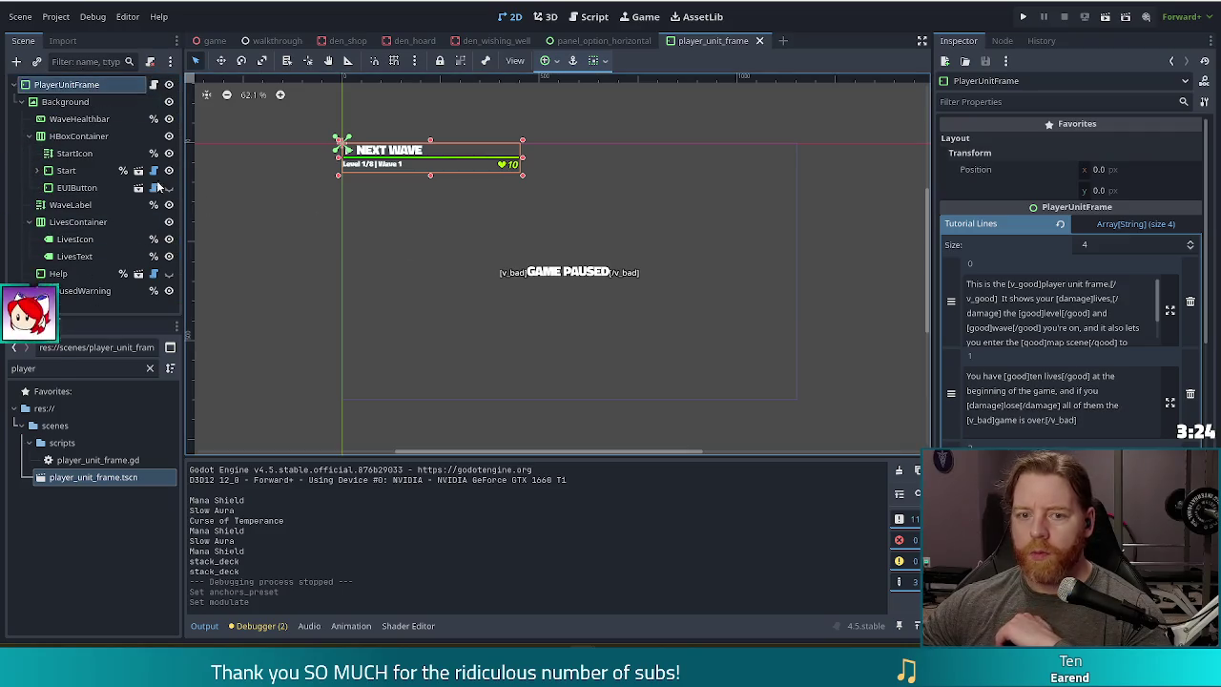
{"action": "left_click", "coordinate": [153, 85]}
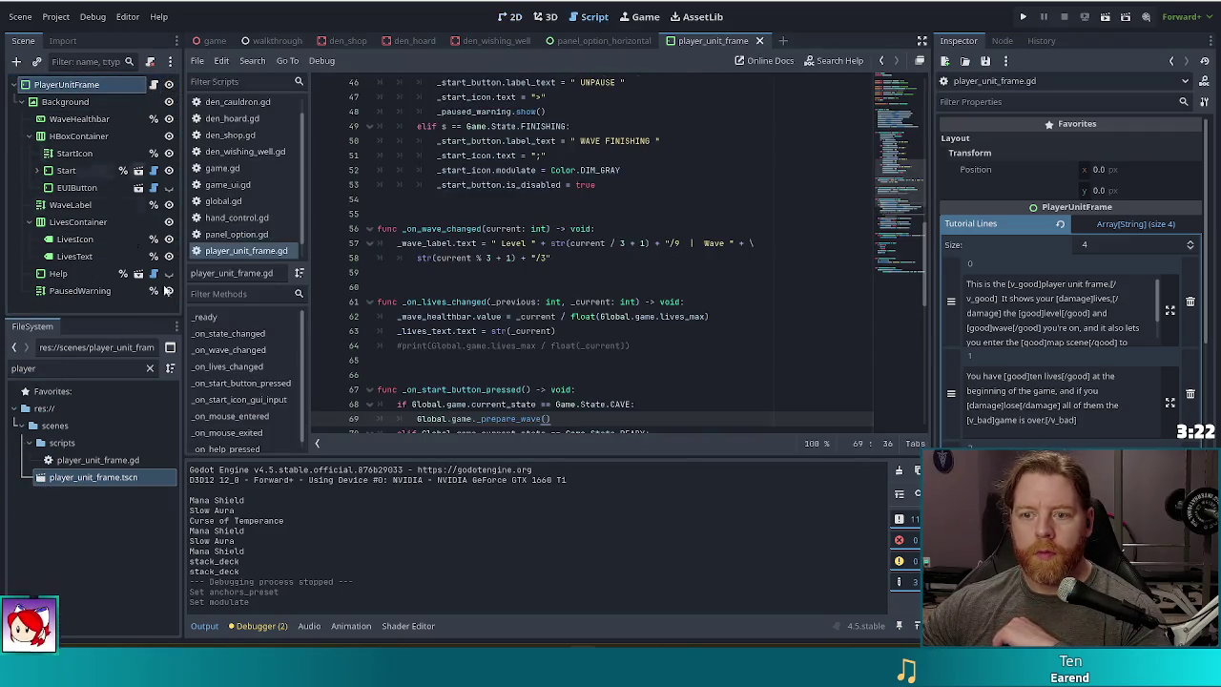
{"action": "left_click", "coordinate": [619, 287]}
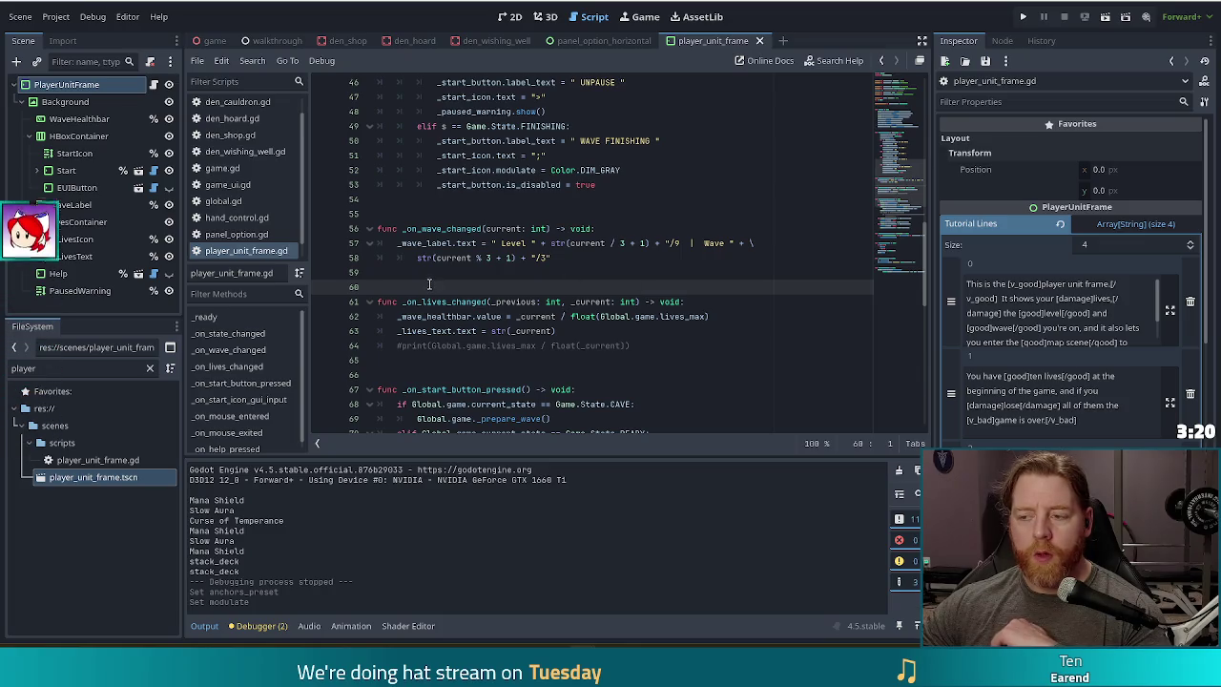
{"action": "left_click", "coordinate": [911, 133]}
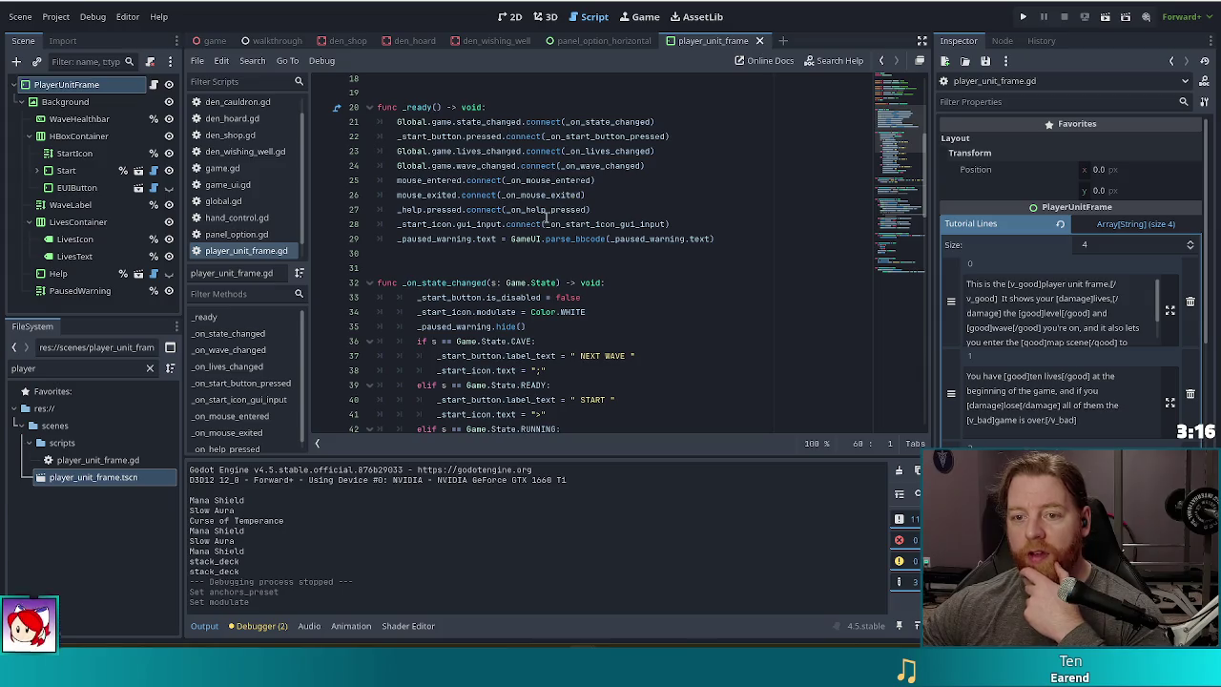
- Add Global.game.selected_cards_changed.connect(_on_selected_cards_changed) to _ready and save the script
{"action": "left_click", "coordinate": [750, 234]}
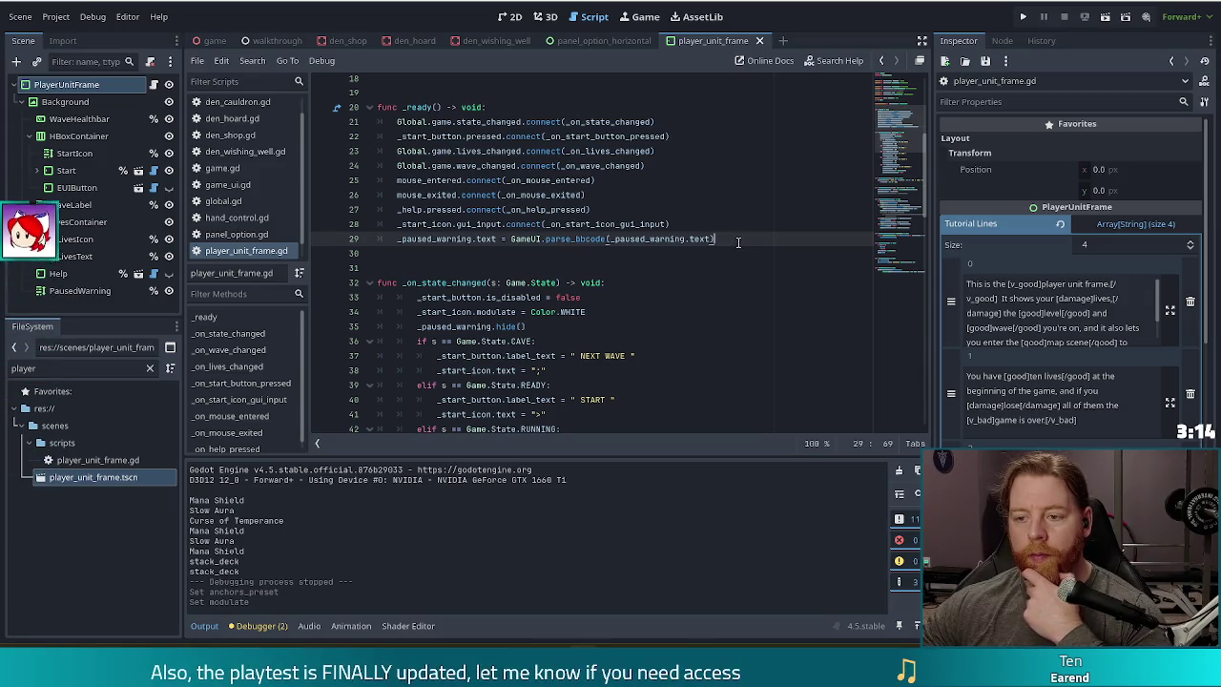
{"action": "key", "text": "Return"}
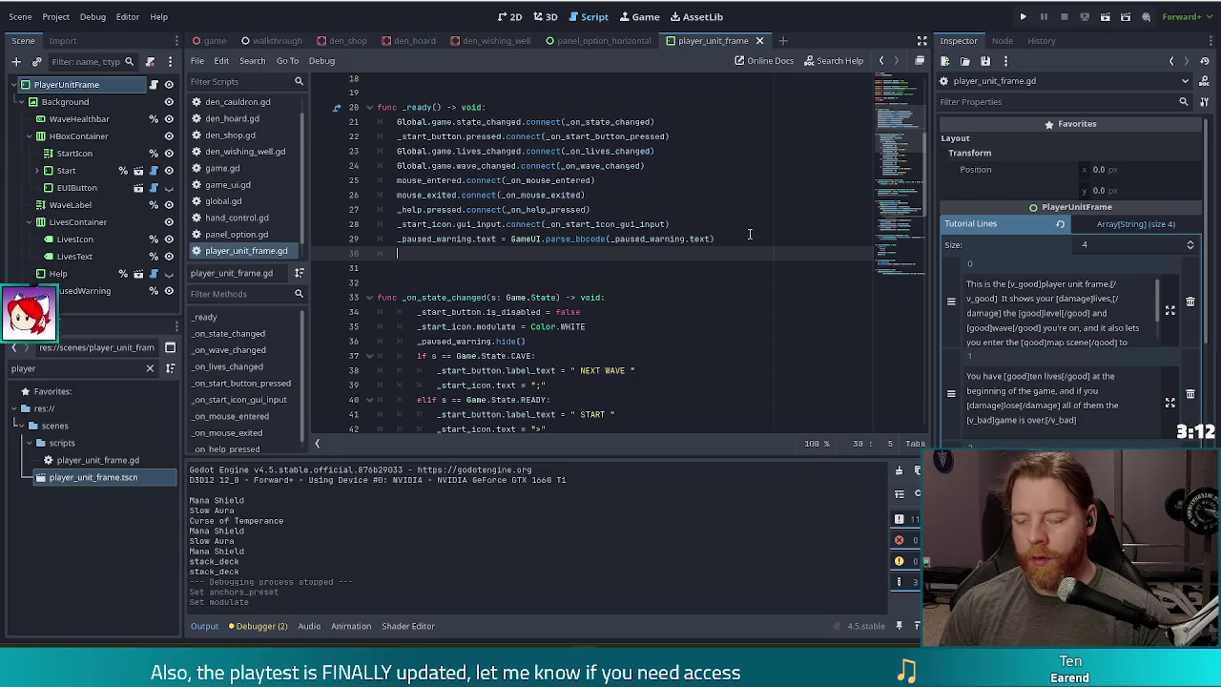
{"action": "type", "text": "Global"}
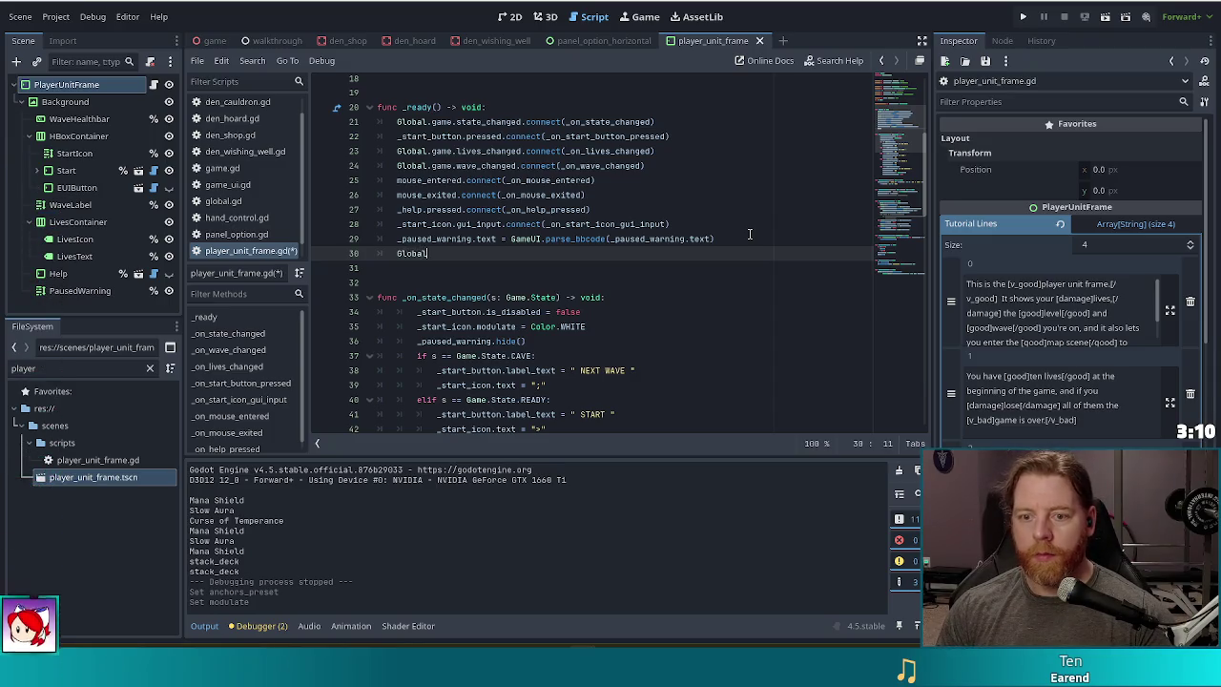
{"action": "type", "text": ".game.sele"}
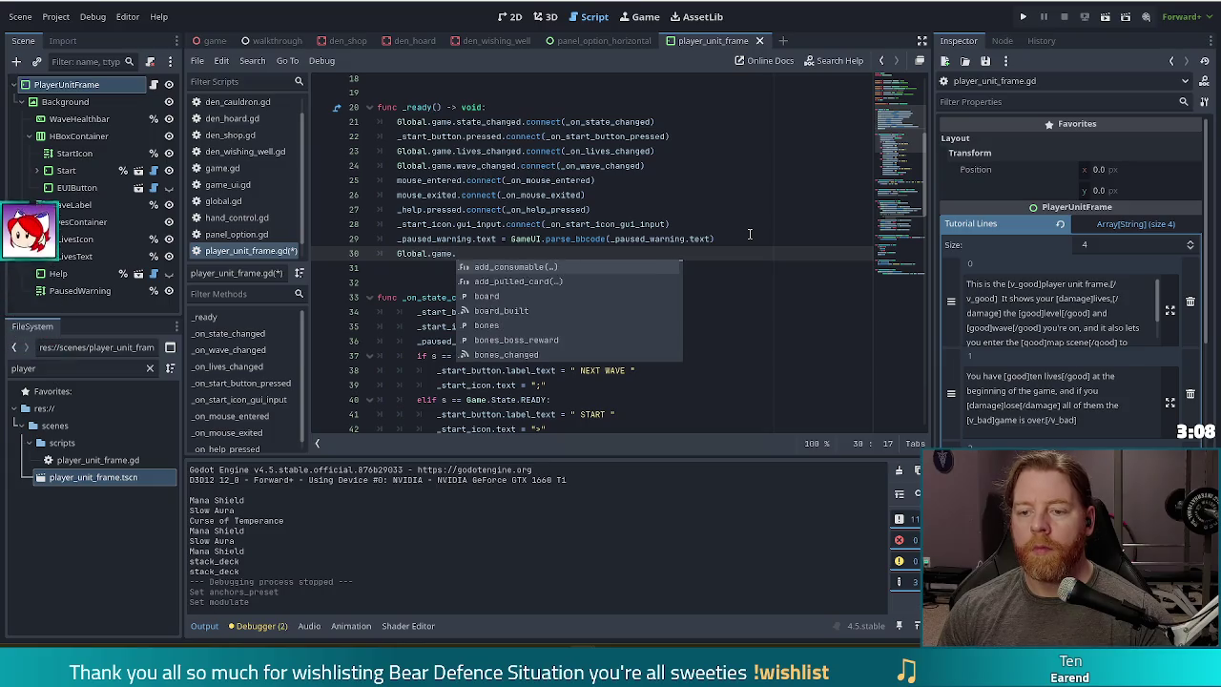
{"action": "key", "text": "Down"}
{"action": "key", "text": "Return"}
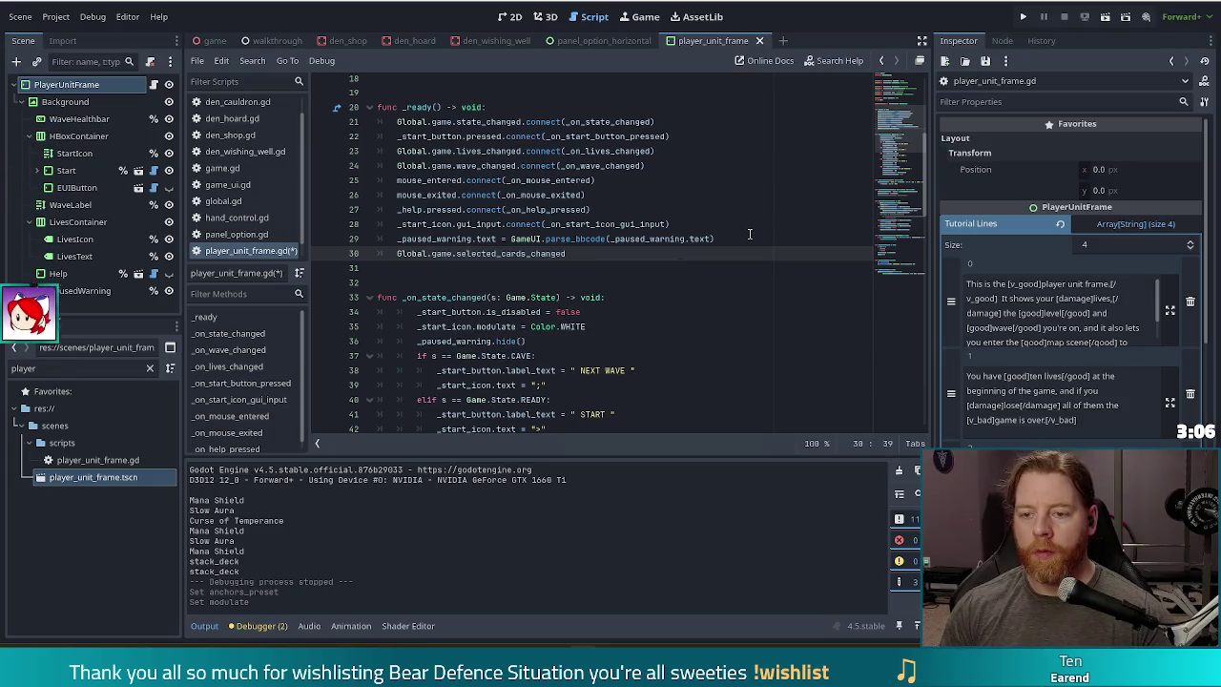
{"action": "type", "text": ".con"}
{"action": "key", "text": "Return"}
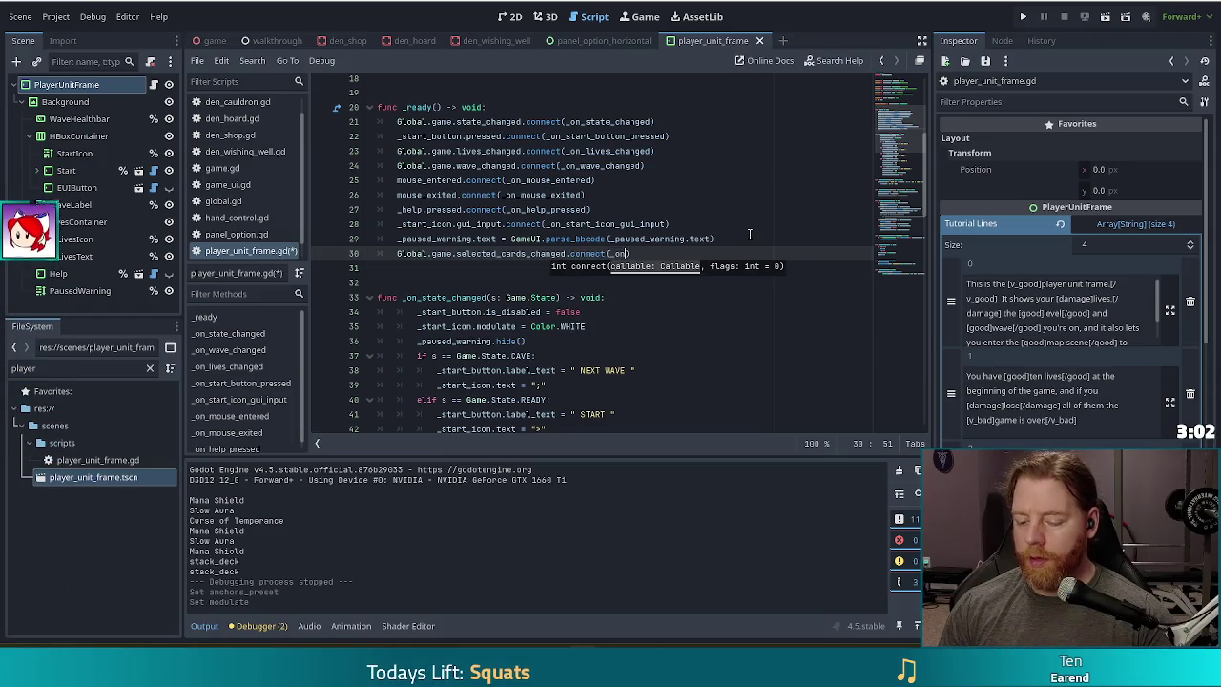
{"action": "type", "text": "_selected_"}
{"action": "type", "text": "cards_c"}
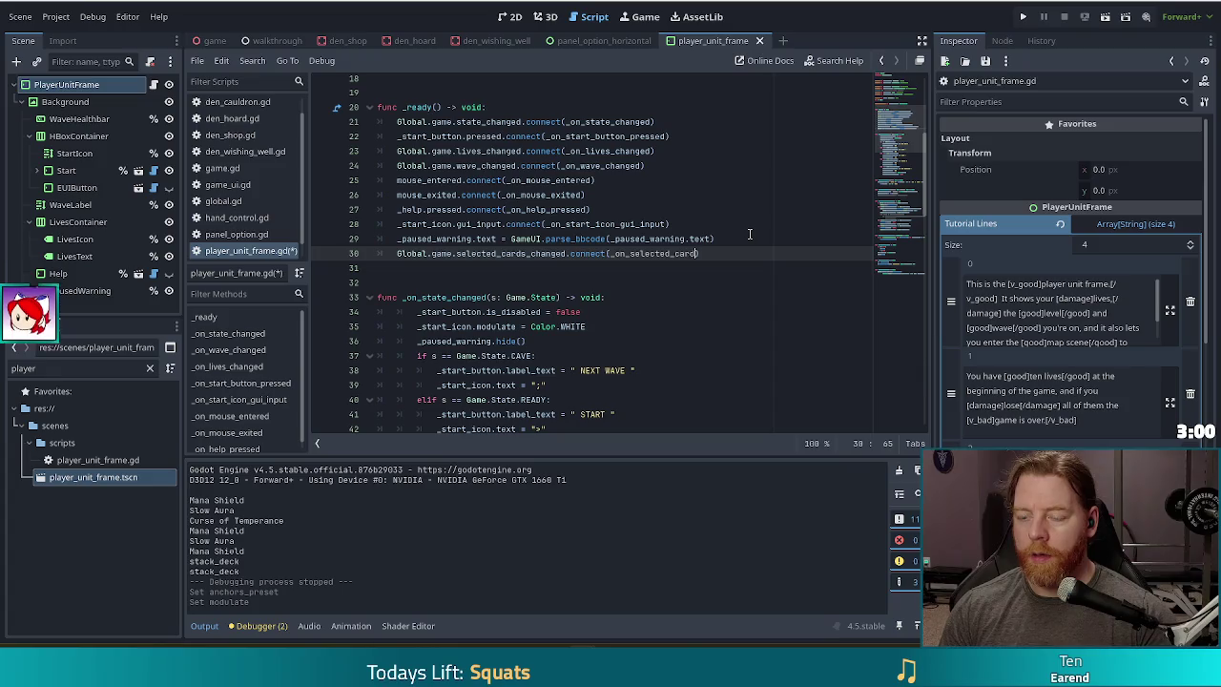
{"action": "type", "text": "hagned"}
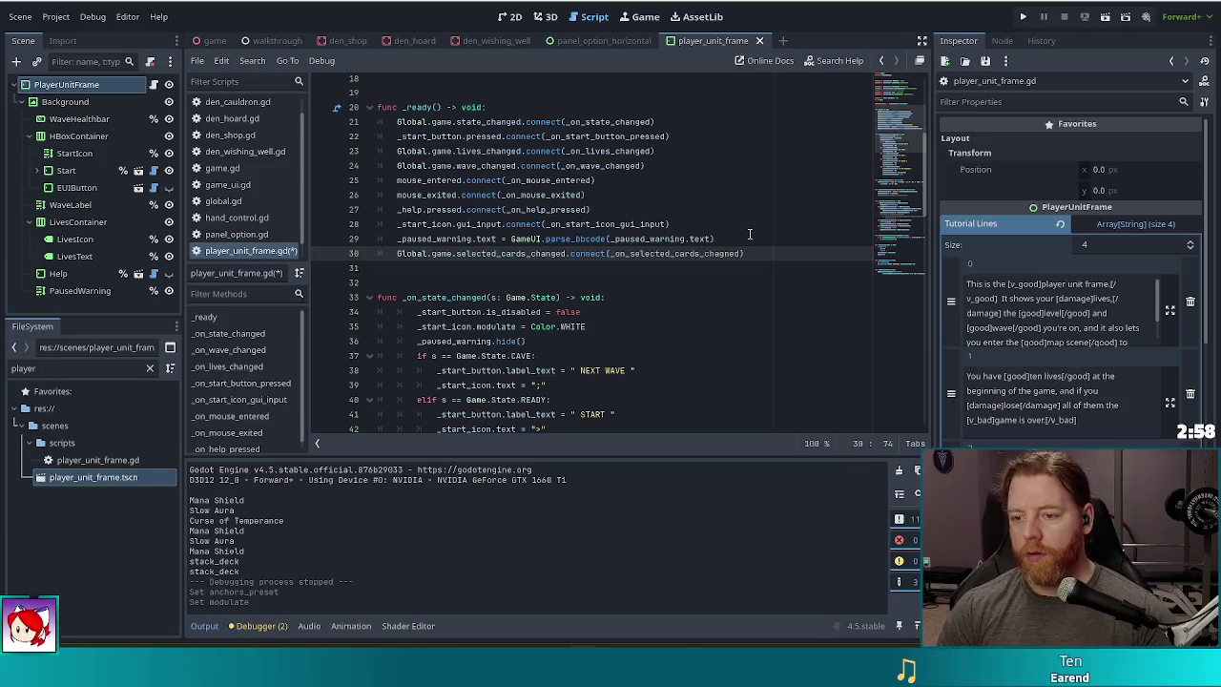
{"action": "key", "text": "BackSpace"}
{"action": "key", "text": "BackSpace"}
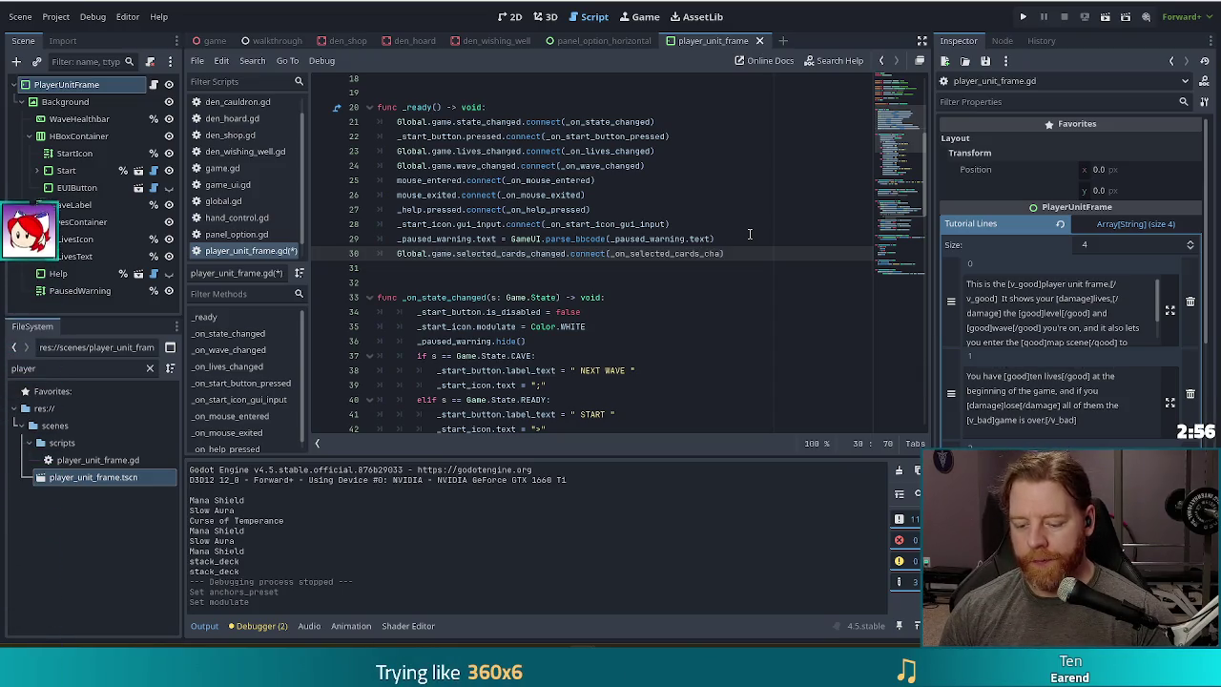
{"action": "key", "text": "ctrl+s"}
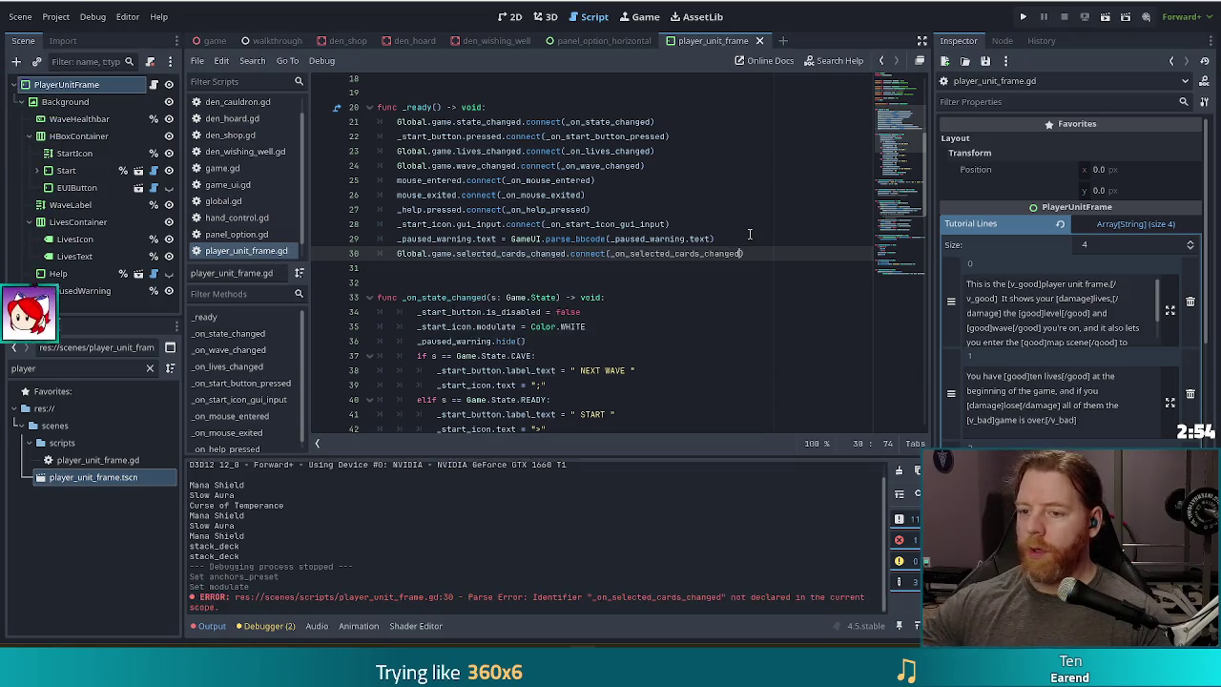
{"action": "scroll", "coordinate": [701, 404], "scroll_direction": "down", "scroll_amount": 15}
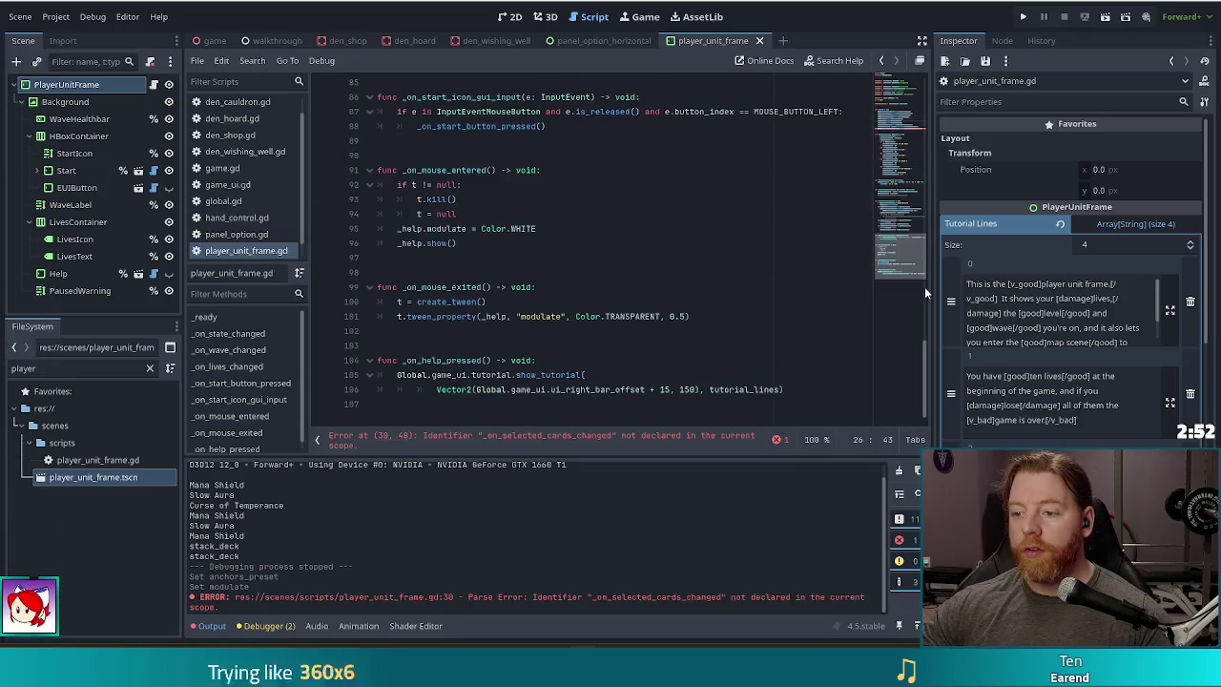
- Add a func _on_selected_cards_changed() -> void: header at the end of the script
{"action": "left_click", "coordinate": [702, 404]}
{"action": "key", "text": "Return"}
{"action": "key", "text": "Return"}
{"action": "type", "text": "func _on_s"}
{"action": "type", "text": "elected"}
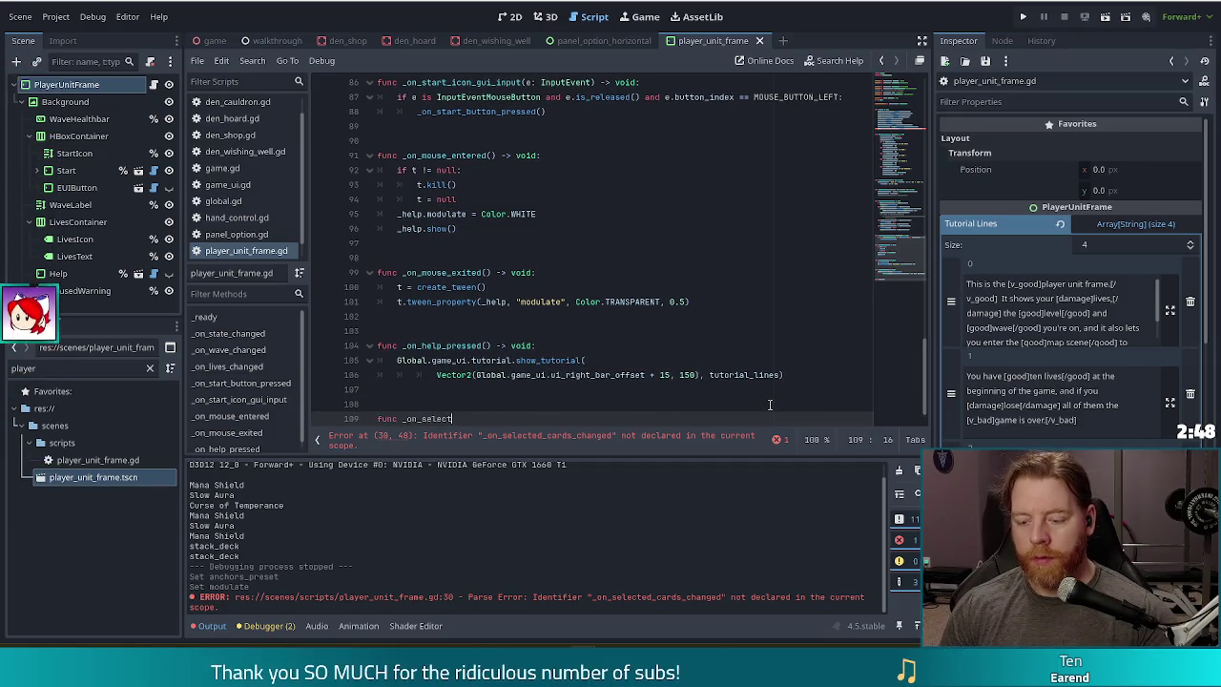
{"action": "type", "text": "_cards_"}
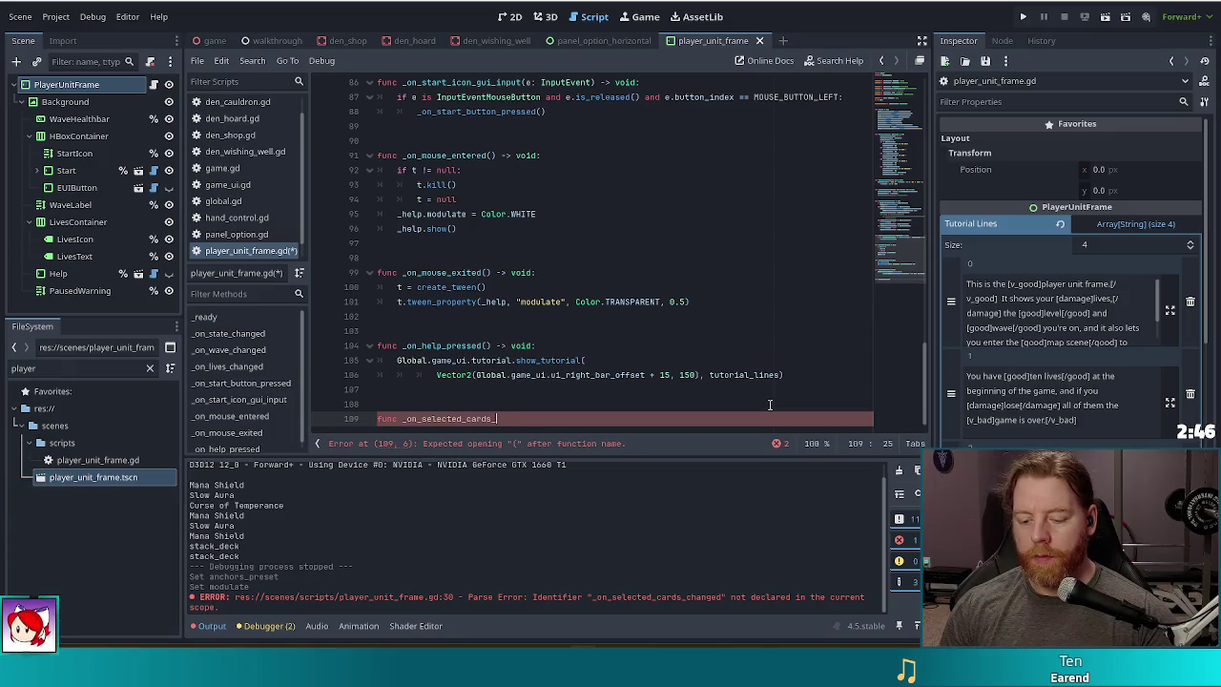
{"action": "type", "text": "changed() -> void:"}
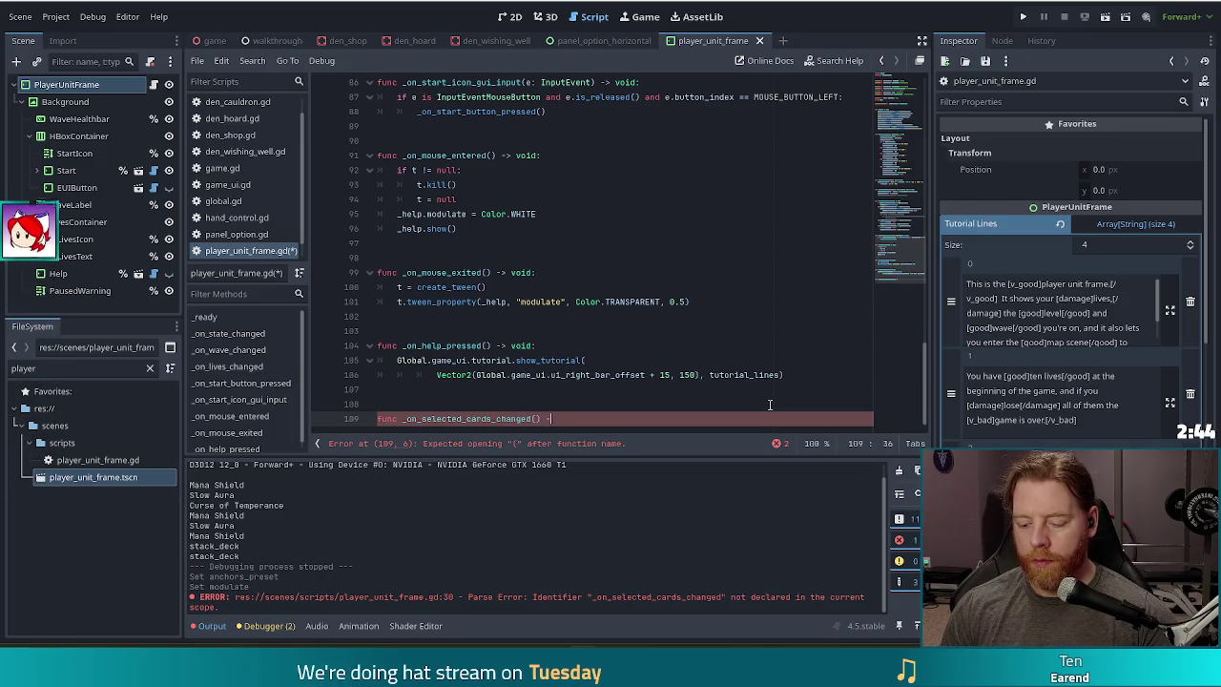
{"action": "key", "text": "Return"}
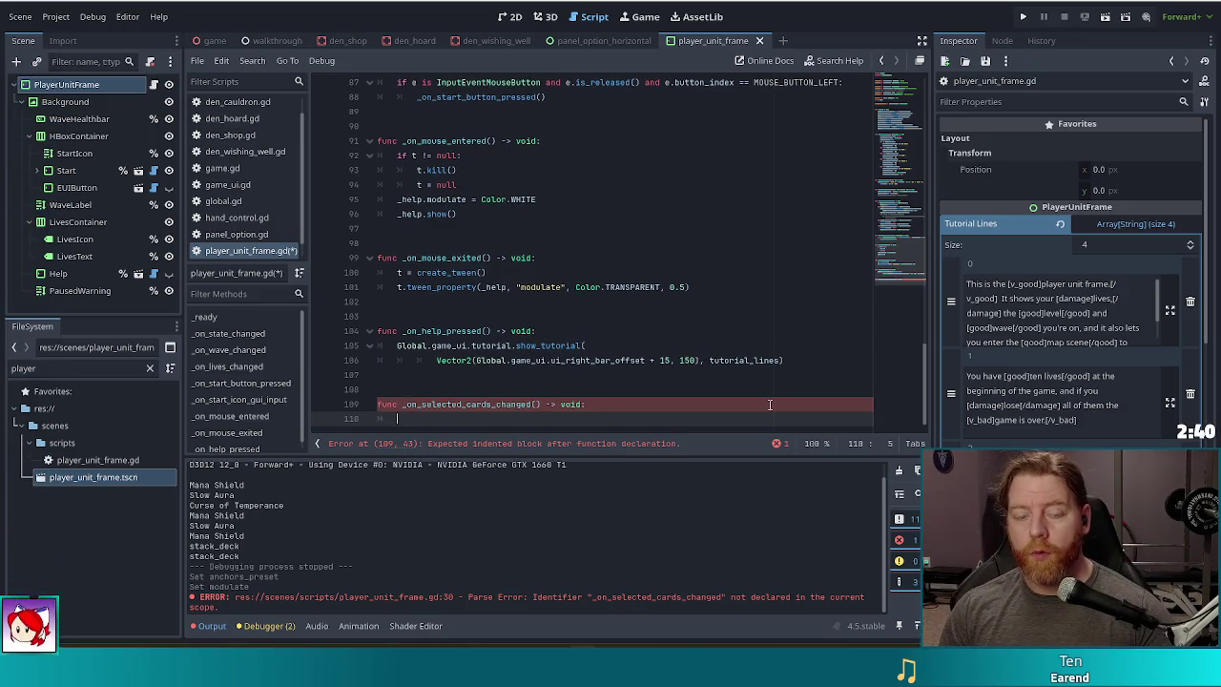
{"action": "type", "text": "pause"}
{"action": "key", "text": "Return"}
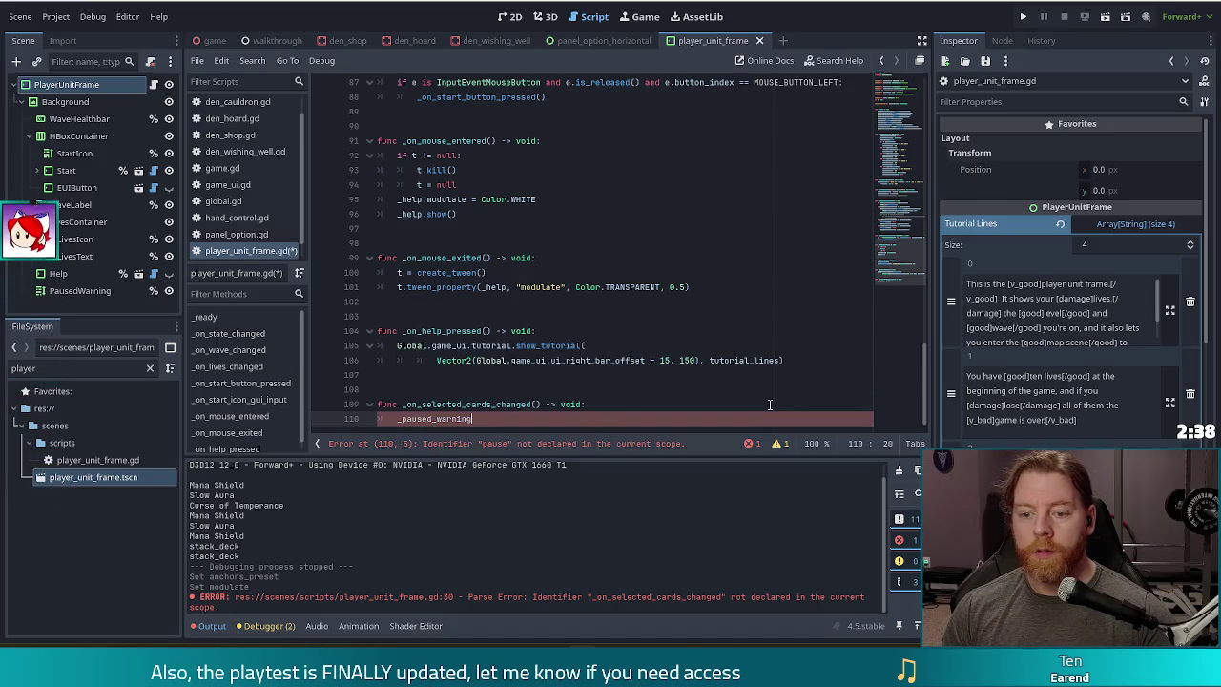
{"action": "key", "text": "BackSpace"}
{"action": "key", "text": "BackSpace"}
{"action": "key", "text": "BackSpace"}
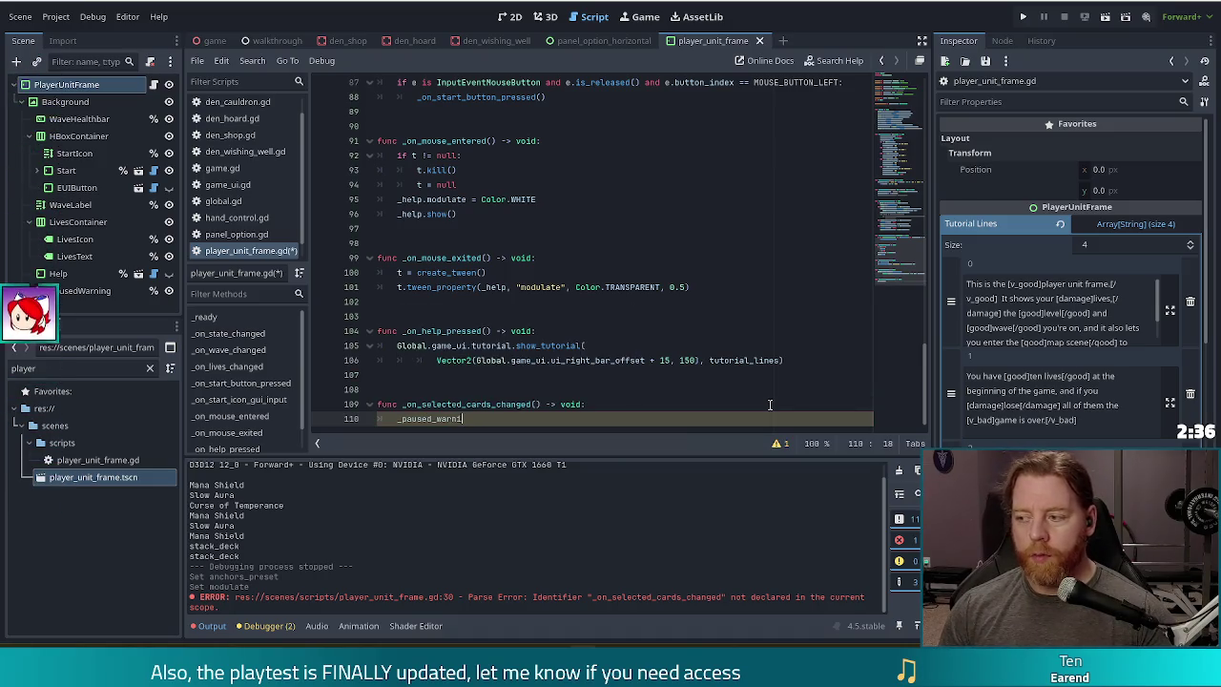
{"action": "key", "text": "BackSpace"}
{"action": "key", "text": "BackSpace"}
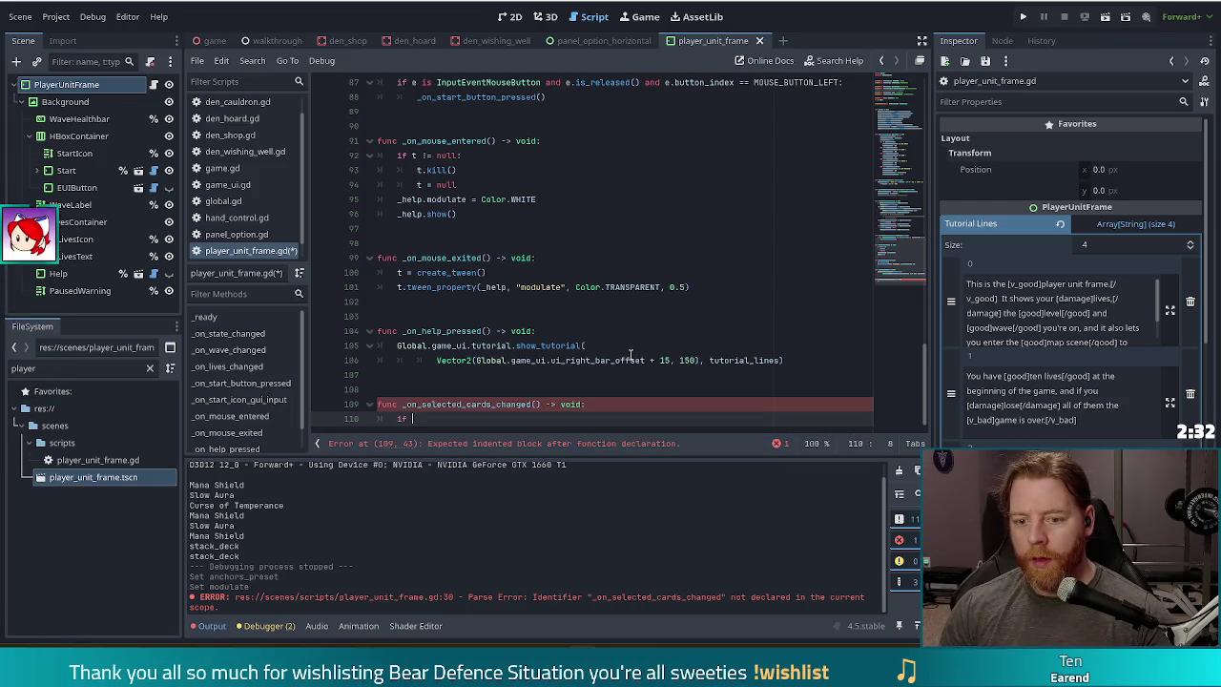
- Write the body condition if Global.game._best_hand == Global.Hand.NONE: in the new function
{"action": "type", "text": "if "}
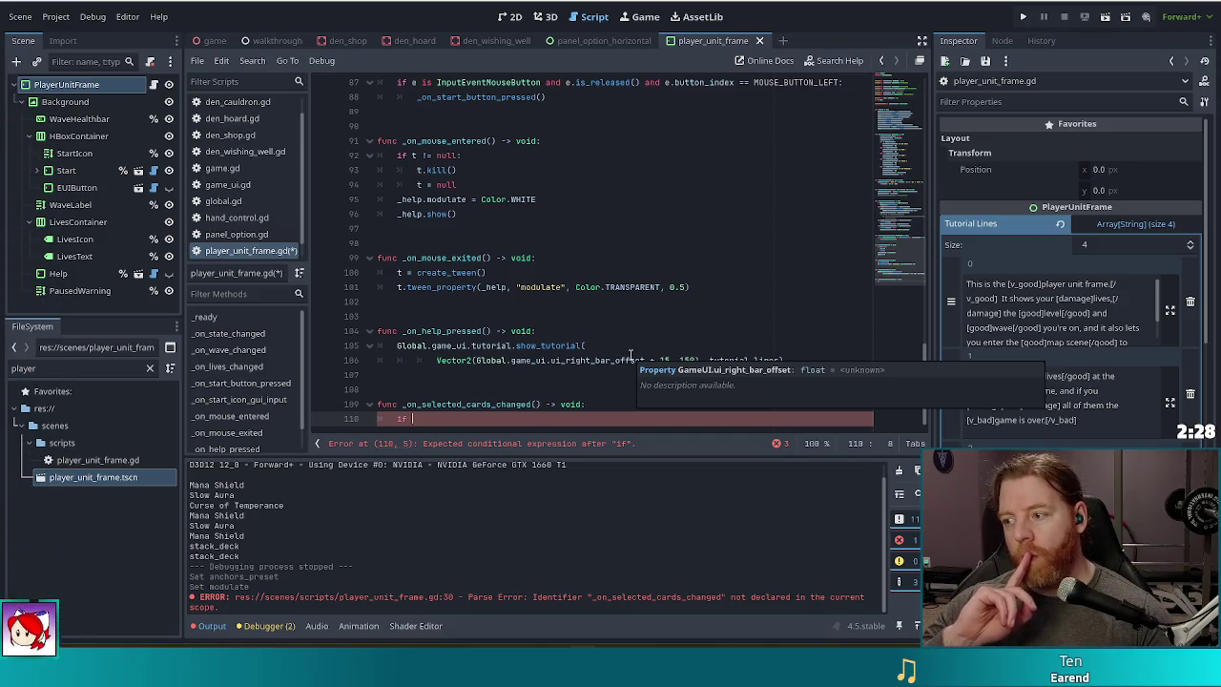
{"action": "type", "text": "Gl"}
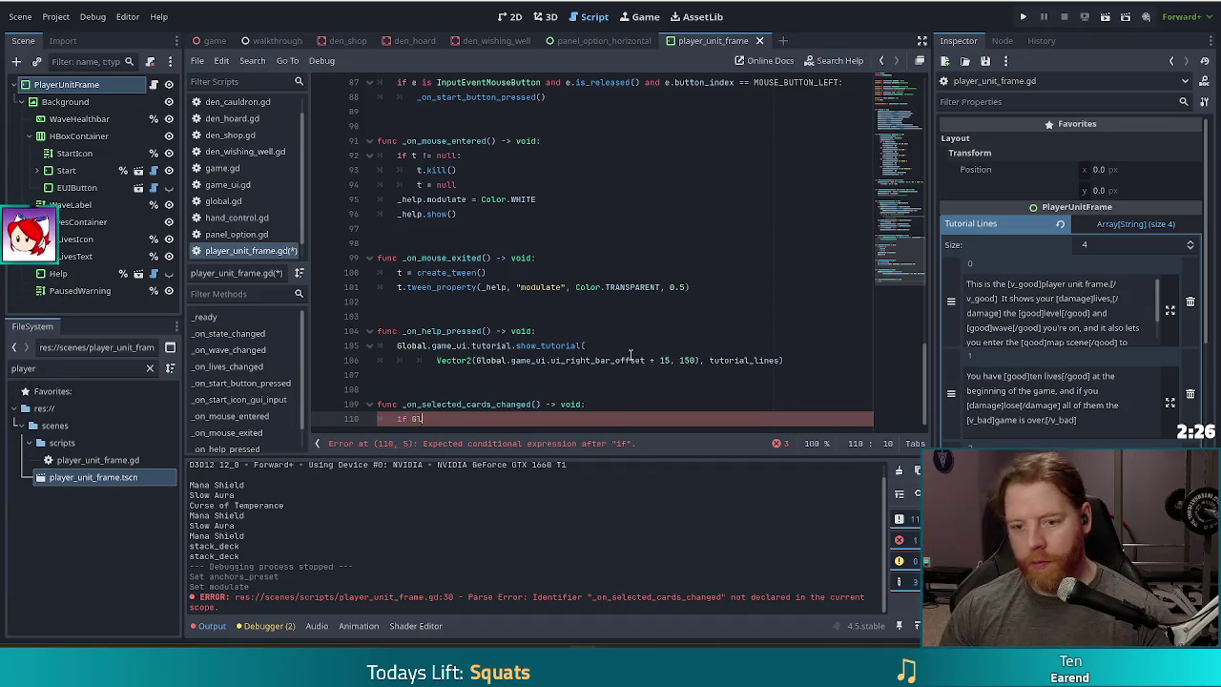
{"action": "type", "text": "obal.game.bes"}
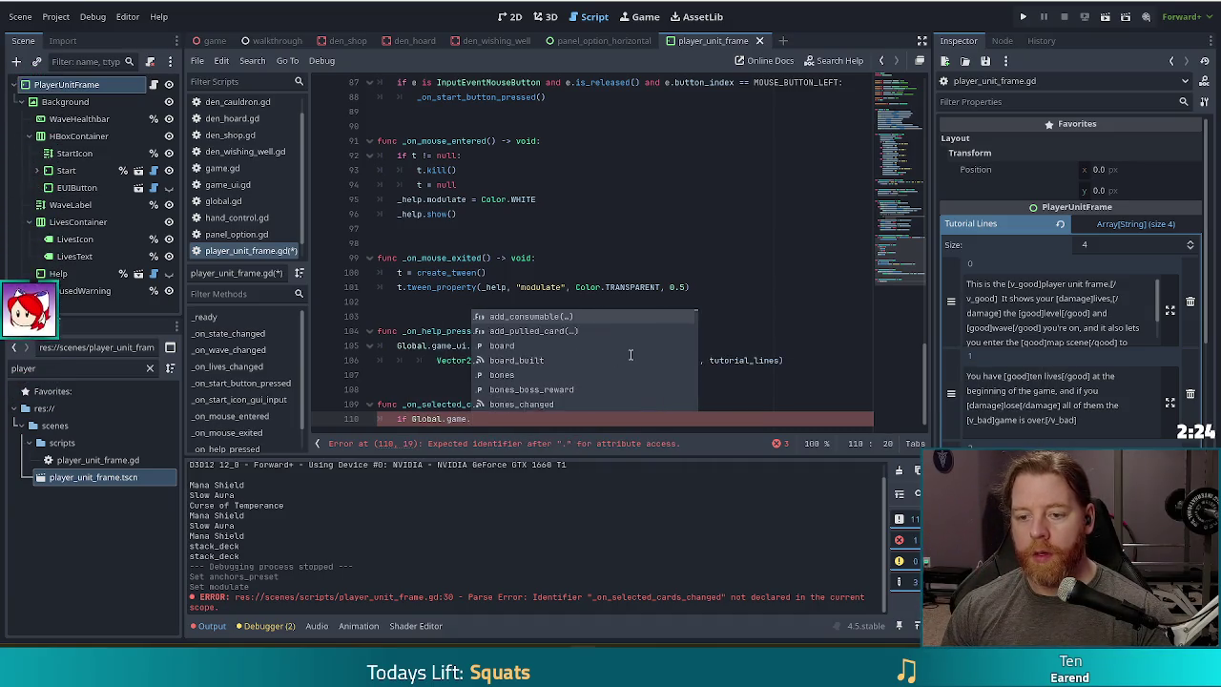
{"action": "key", "text": "Down"}
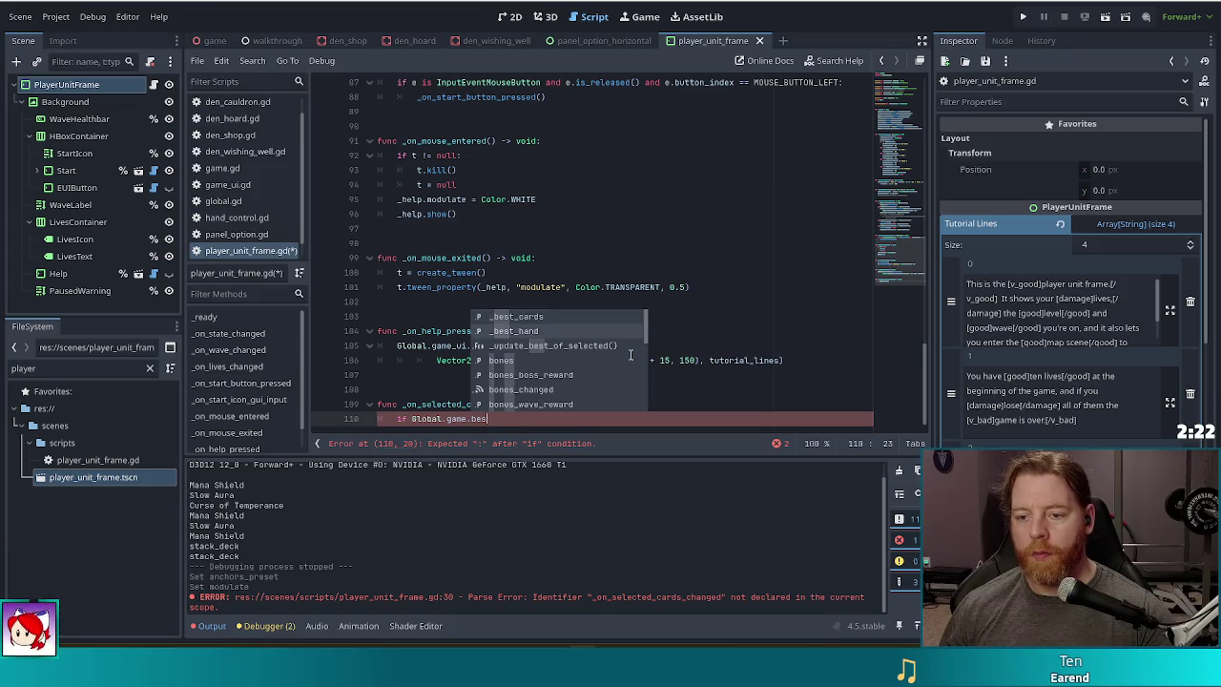
{"action": "key", "text": "Return"}
{"action": "key", "text": "BackSpace"}
{"action": "key", "text": "BackSpace"}
{"action": "key", "text": "BackSpace"}
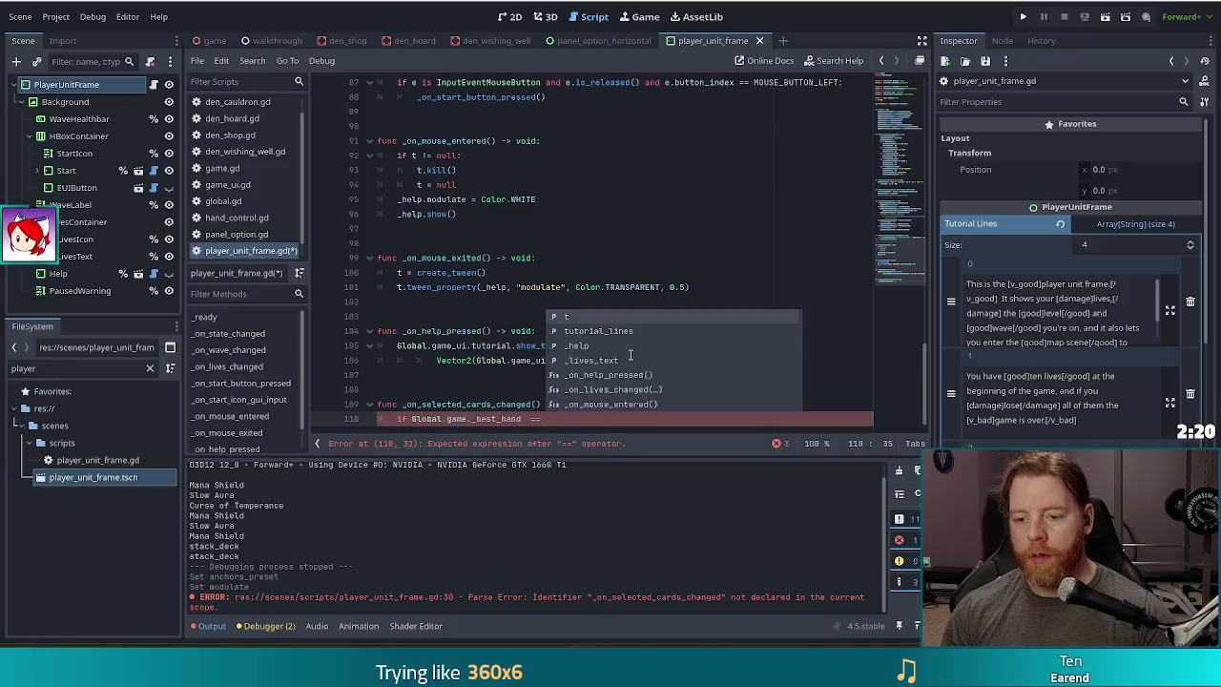
{"action": "type", "text": "=="}
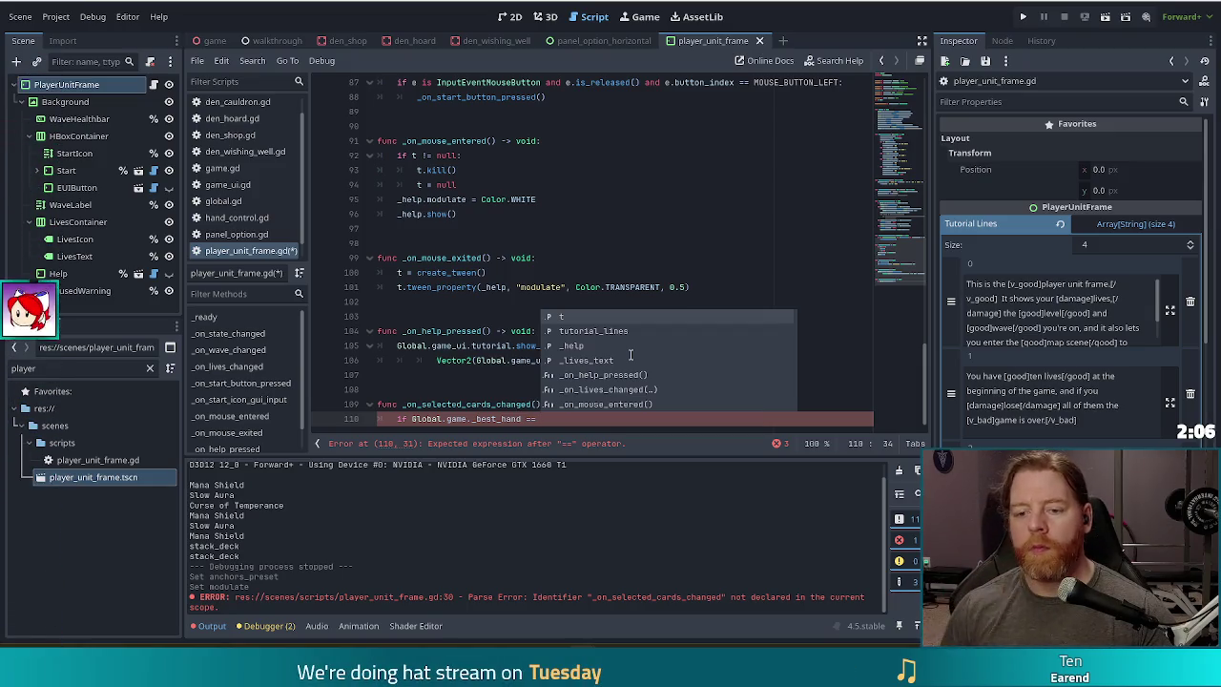
{"action": "key", "text": "BackSpace"}
{"action": "key", "text": "BackSpace"}
{"action": "key", "text": "BackSpace"}
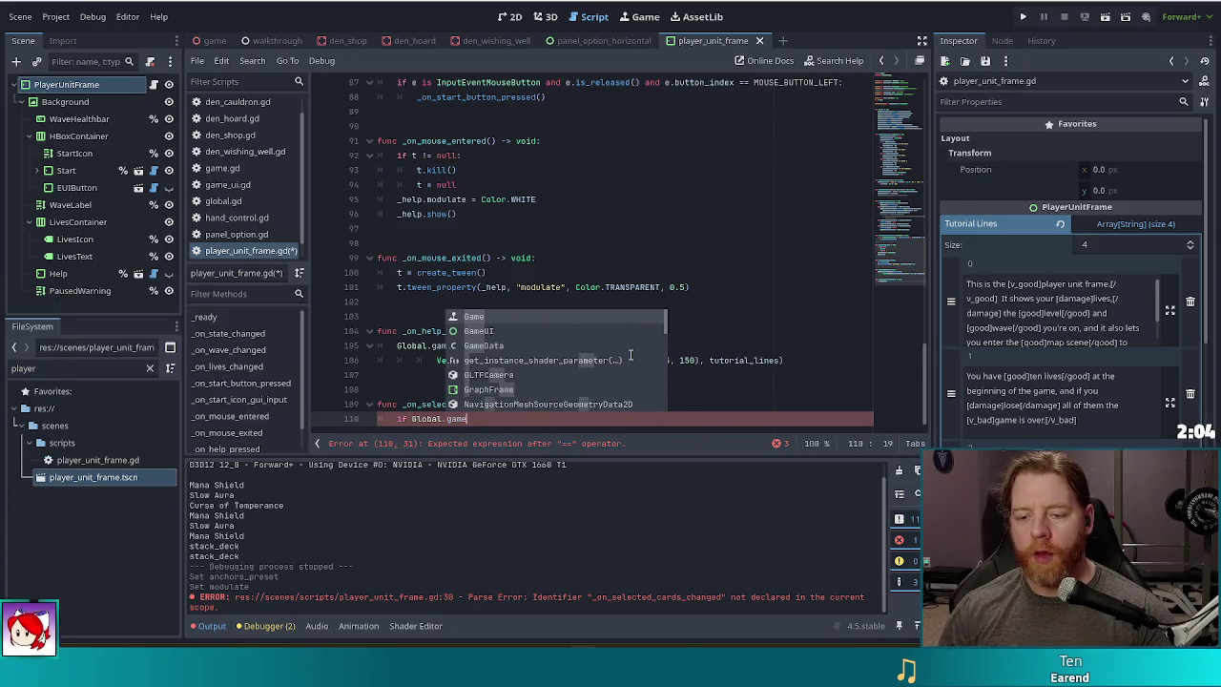
{"action": "type", "text": ".get"}
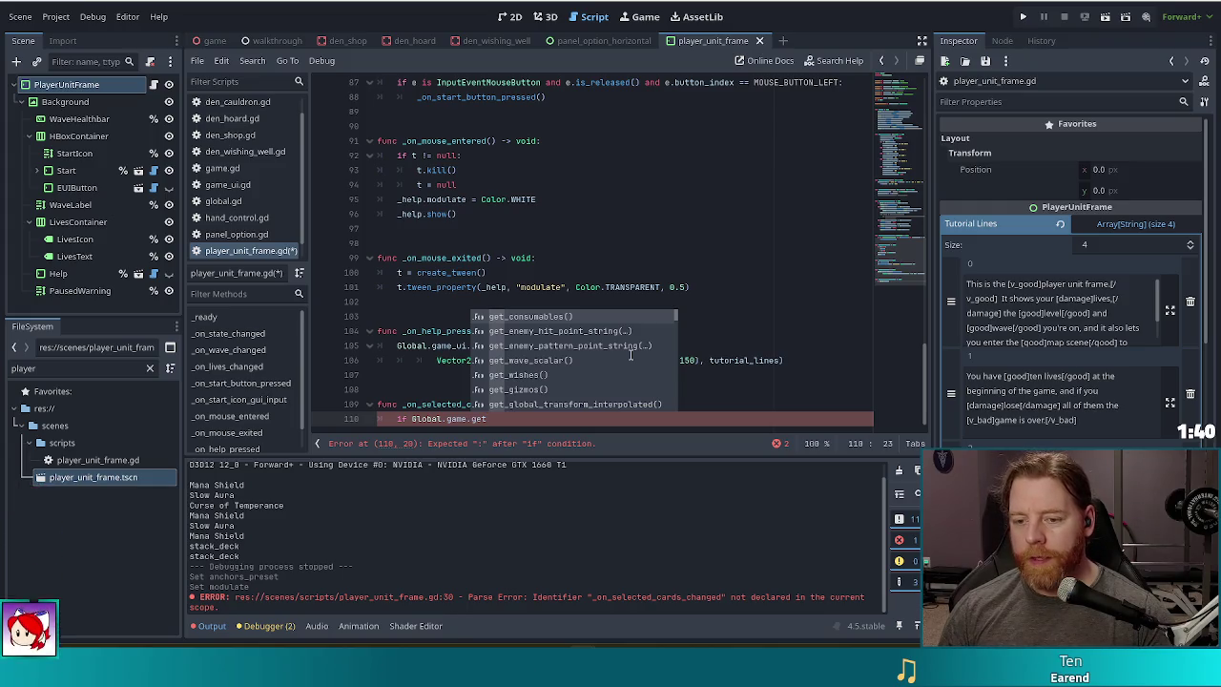
{"action": "type", "text": "_b"}
{"action": "key", "text": "BackSpace"}
{"action": "key", "text": "BackSpace"}
{"action": "key", "text": "BackSpace"}
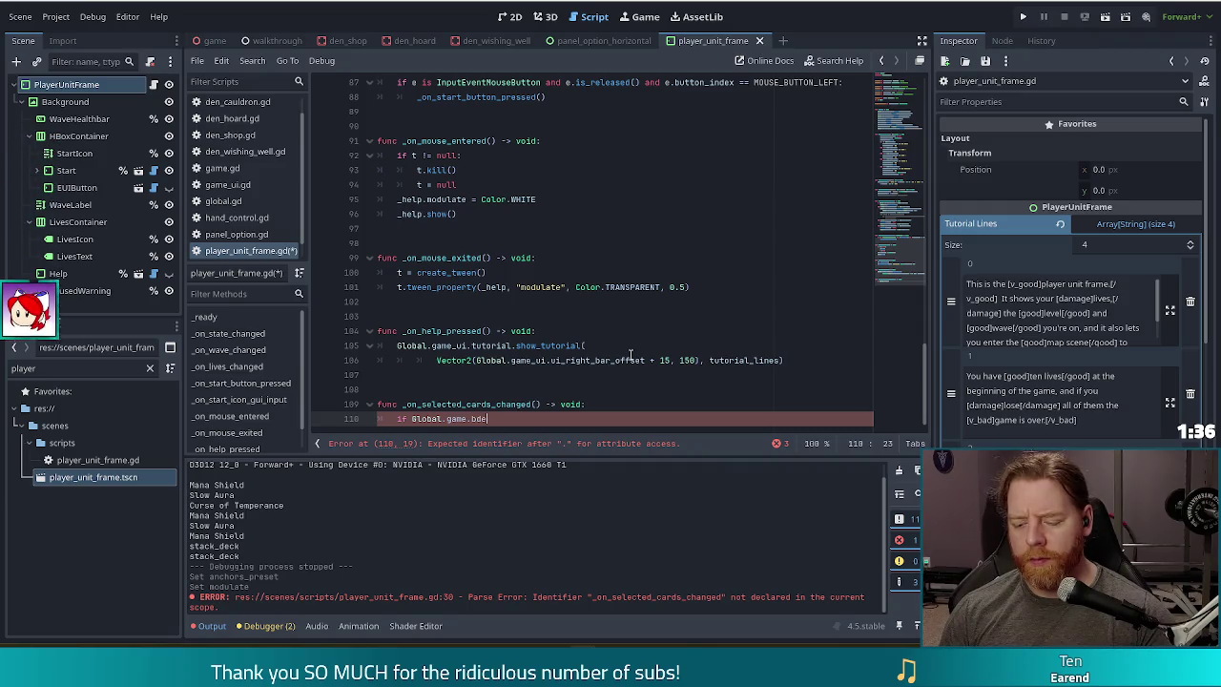
{"action": "type", "text": "best"}
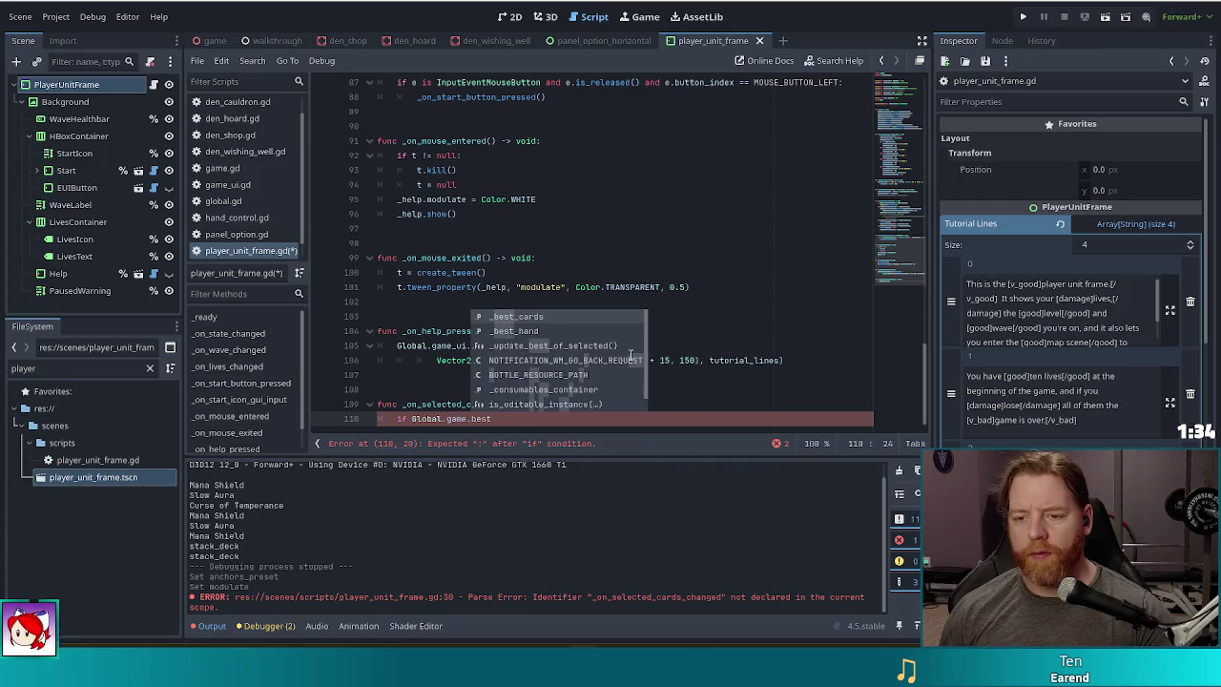
{"action": "key", "text": "Down"}
{"action": "key", "text": "Return"}
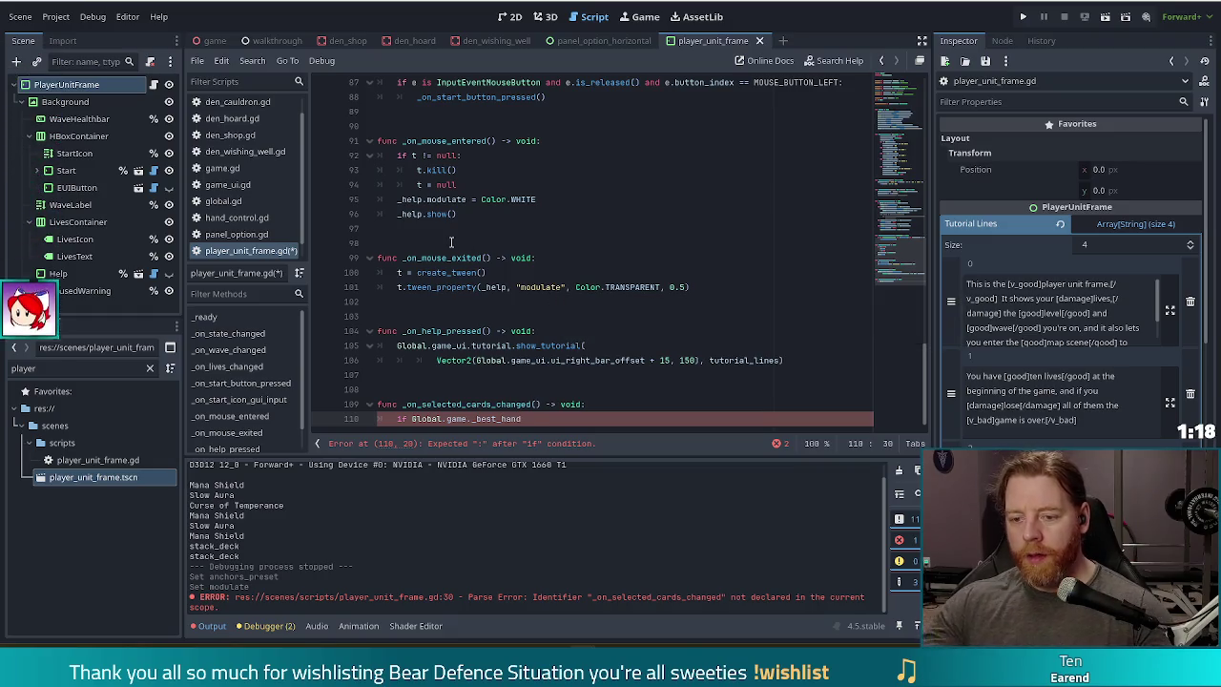
{"action": "type", "text": " == "}
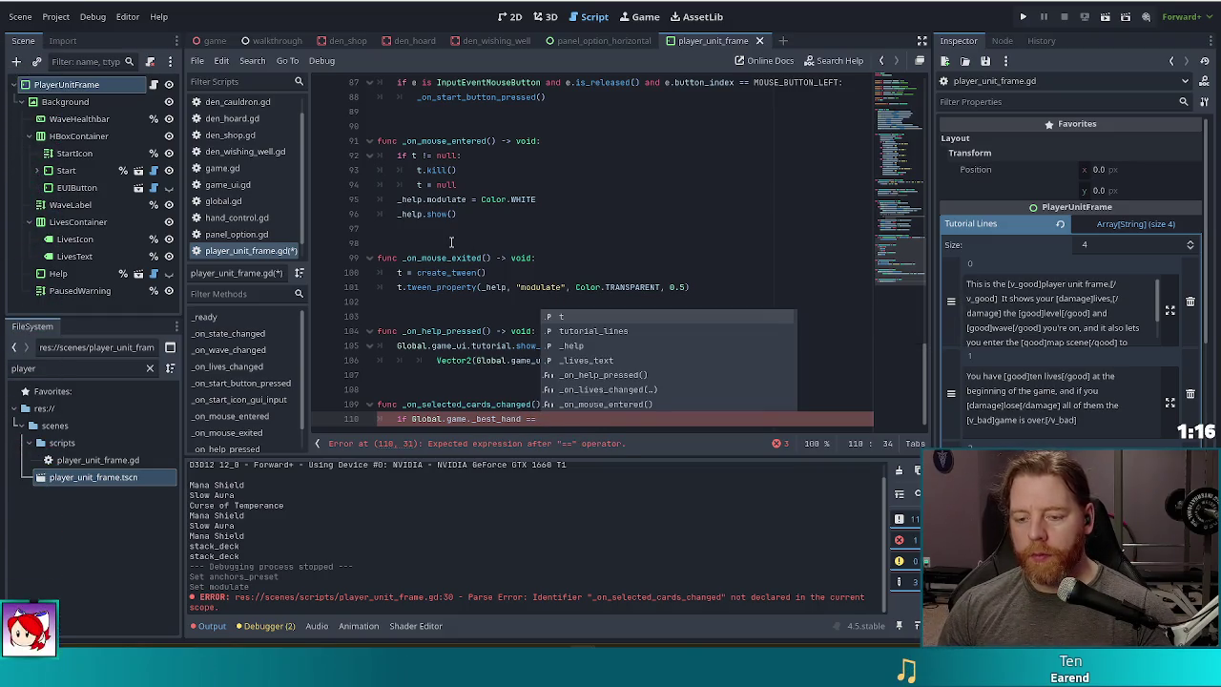
{"action": "type", "text": "Game."}
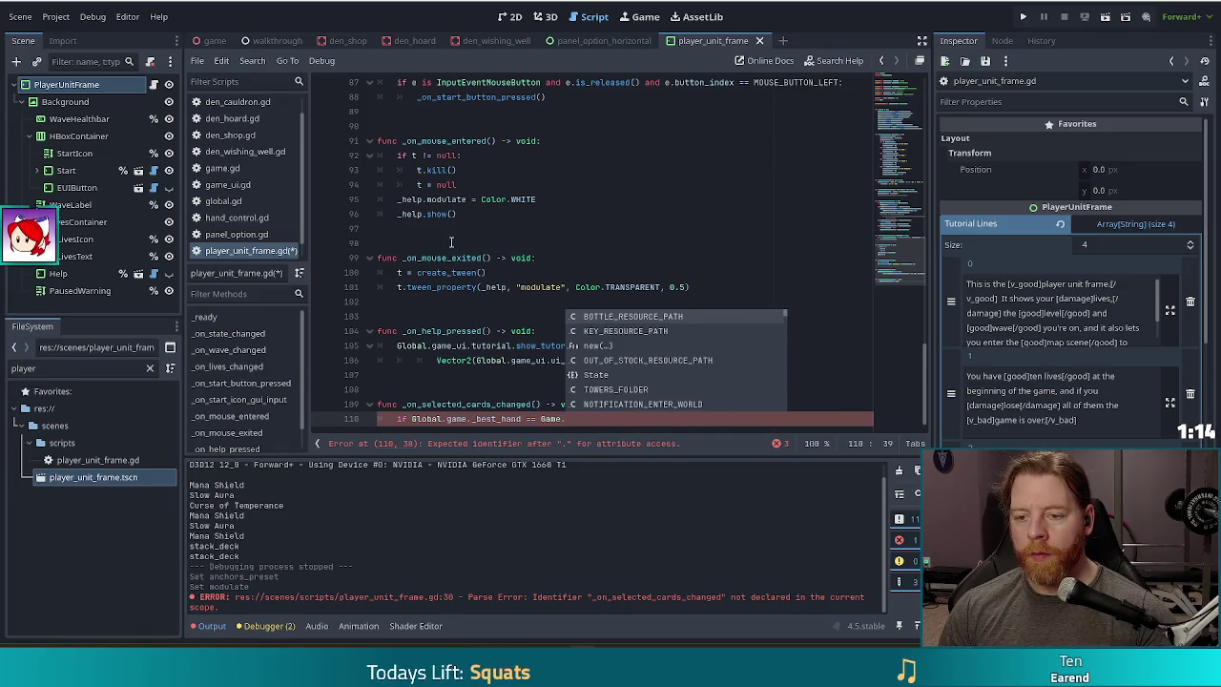
{"action": "type", "text": "Hand"}
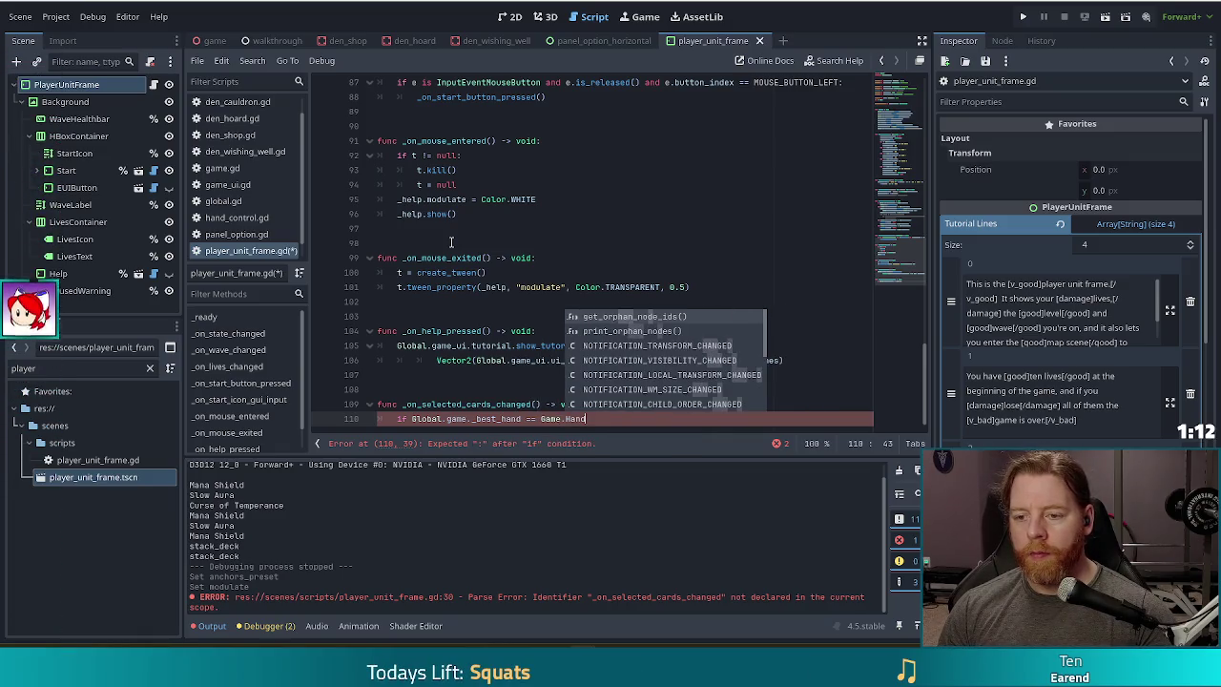
{"action": "key", "text": "BackSpace"}
{"action": "key", "text": "BackSpace"}
{"action": "key", "text": "BackSpace"}
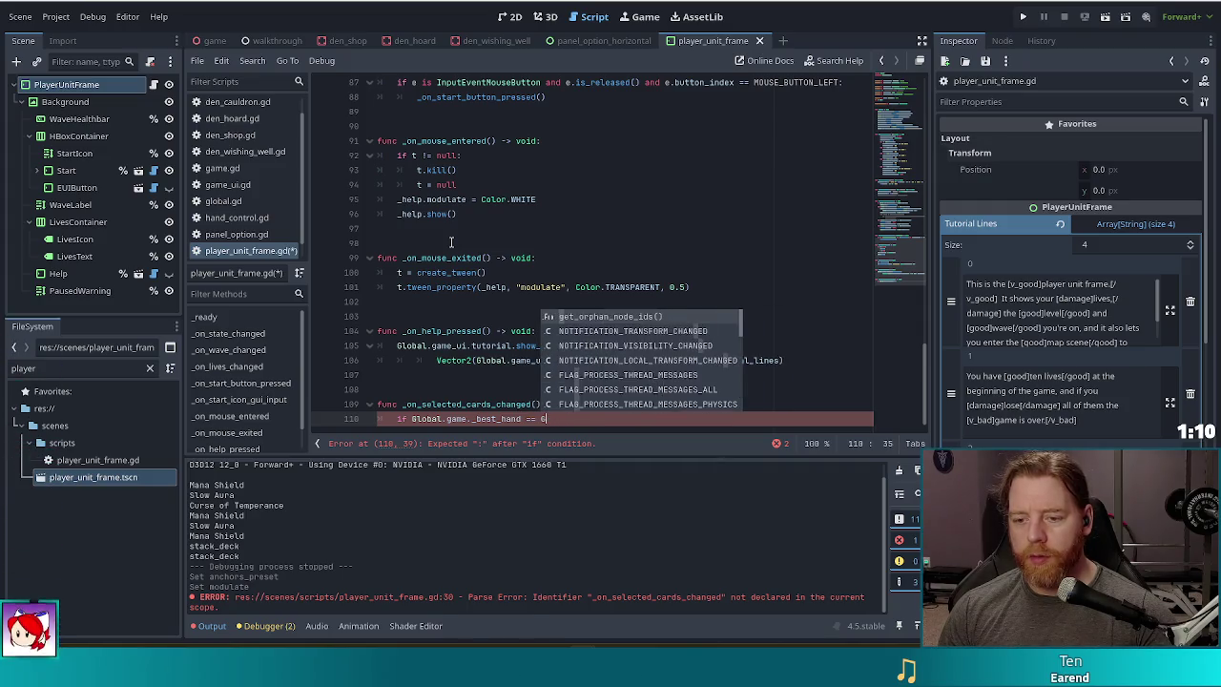
{"action": "type", "text": "lobal.Han"}
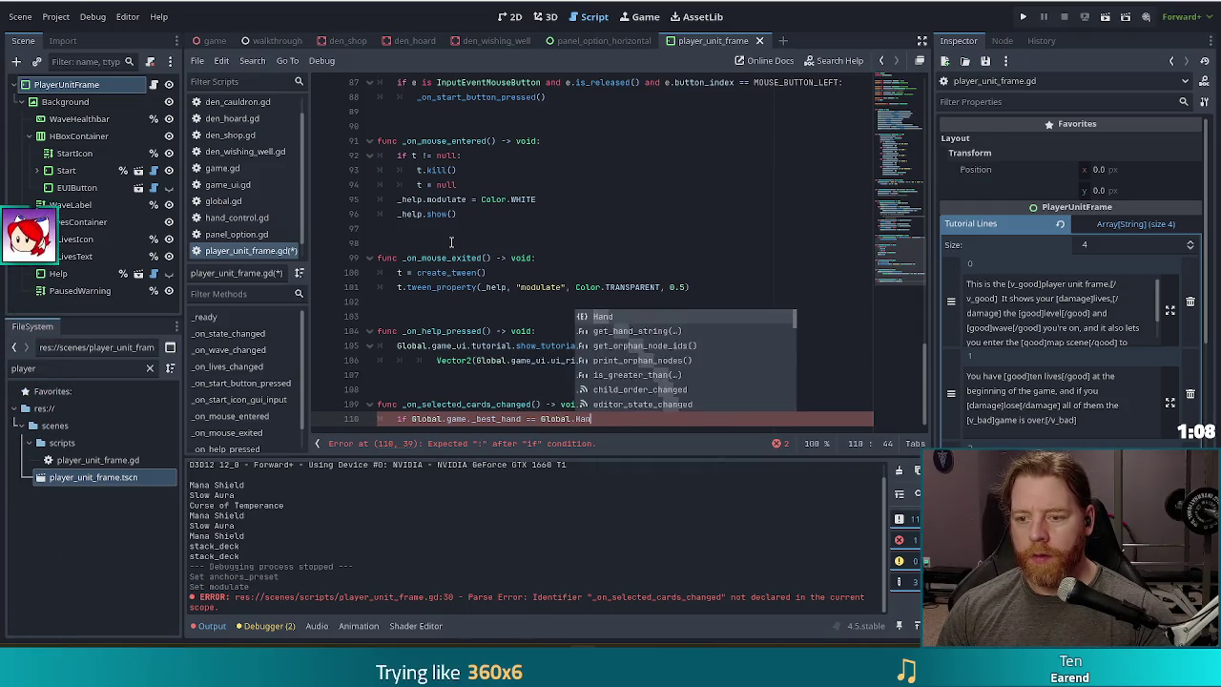
{"action": "type", "text": "d.NONE"}
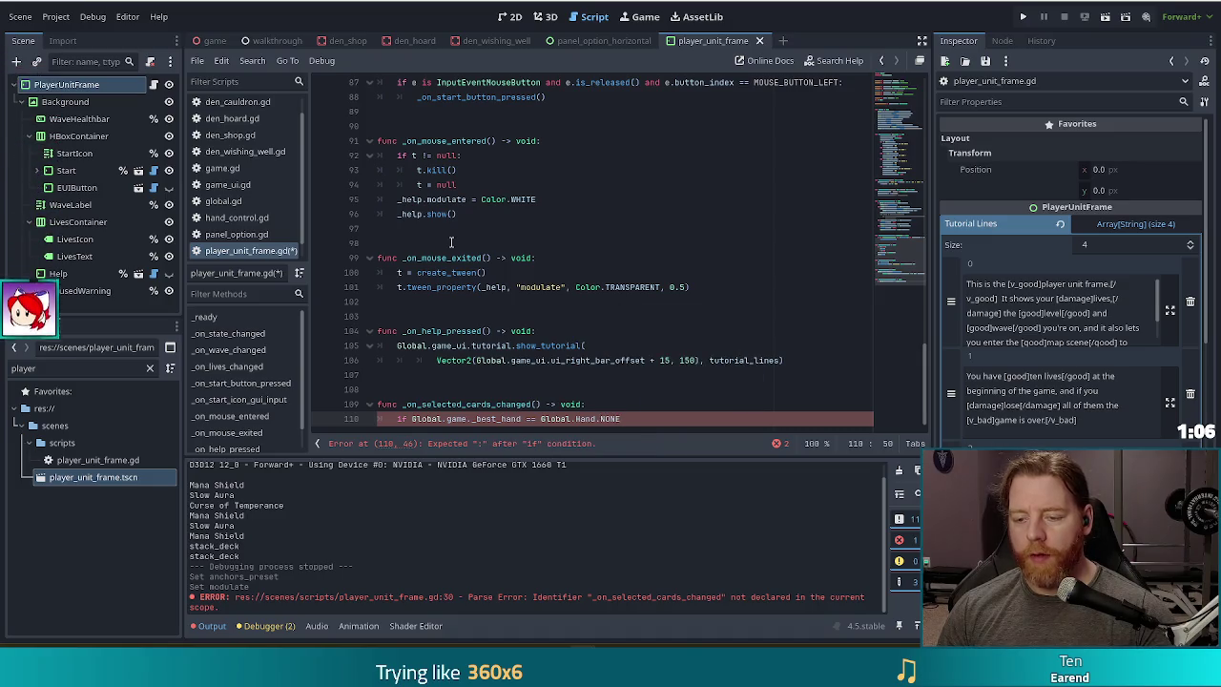
{"action": "type", "text": ":"}
{"action": "key", "text": "Return"}
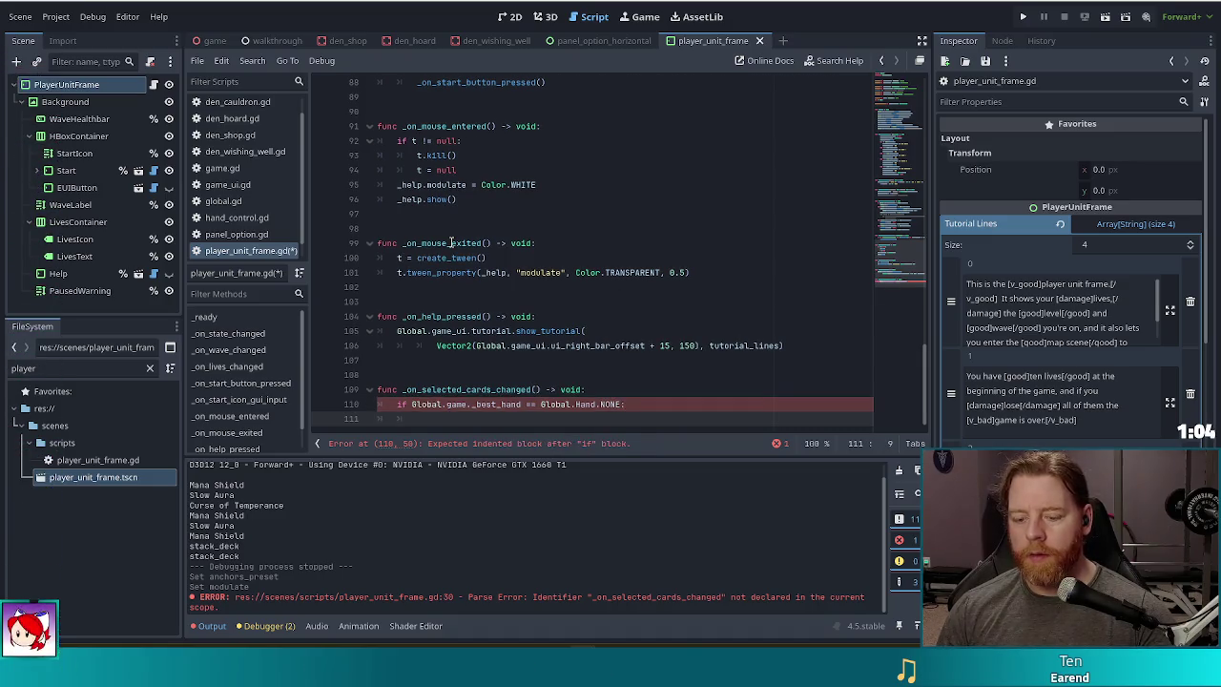
- Make the if branch call _paused_warning.set_anchors_preset(Control.PRESET_CENTER)
{"action": "type", "text": "pau"}
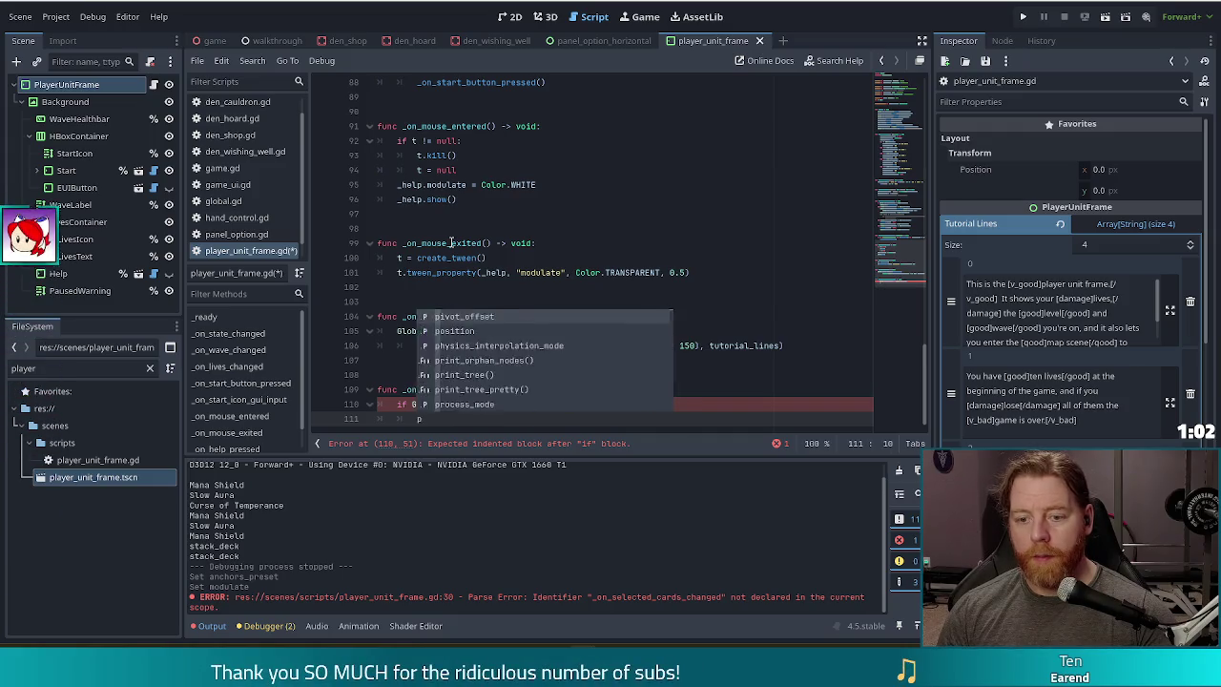
{"action": "key", "text": "Return"}
{"action": "type", "text": "."}
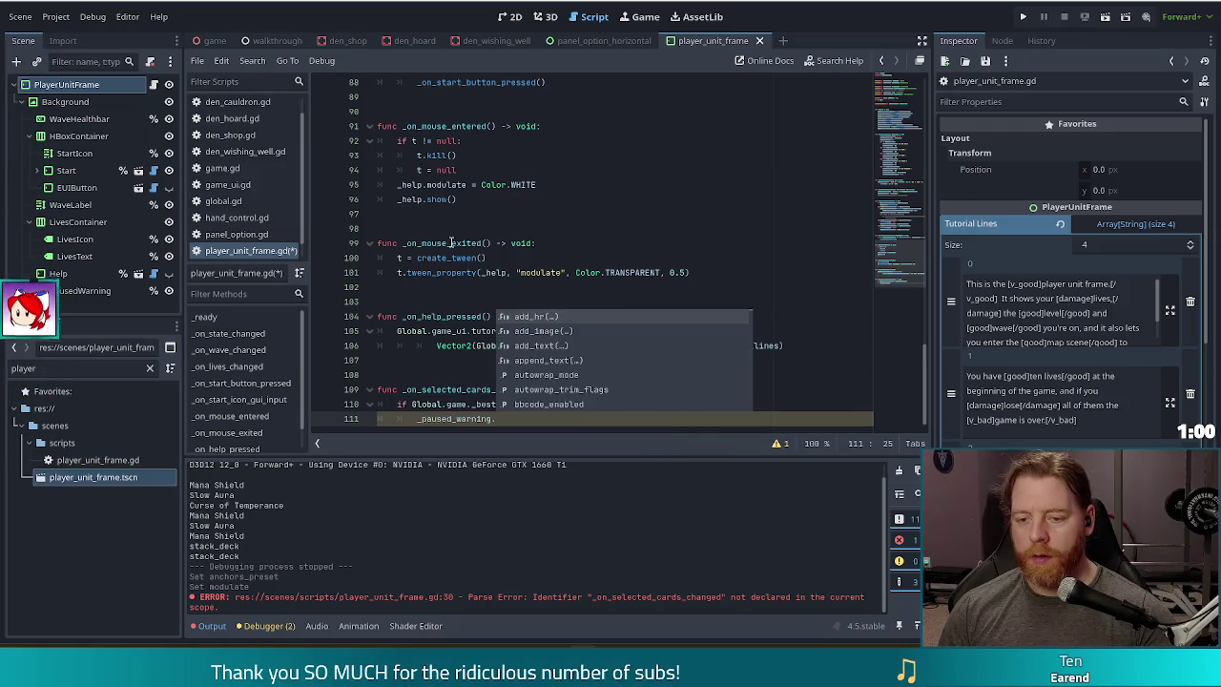
{"action": "type", "text": "an"}
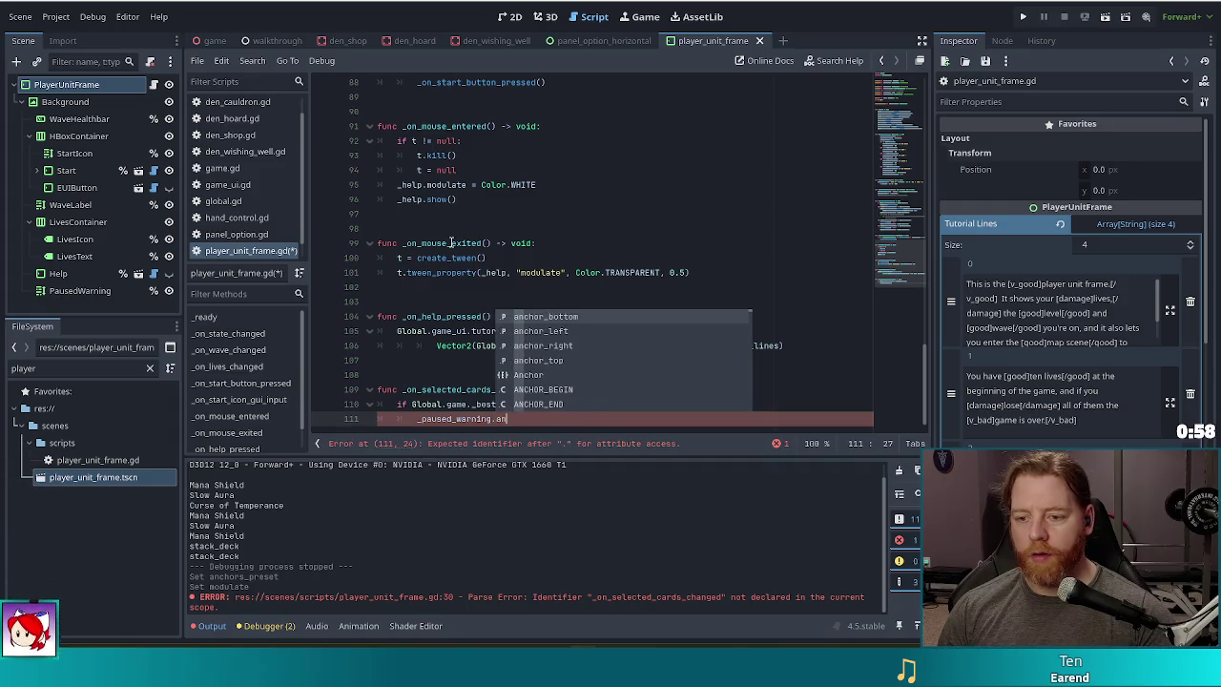
{"action": "type", "text": "chor"}
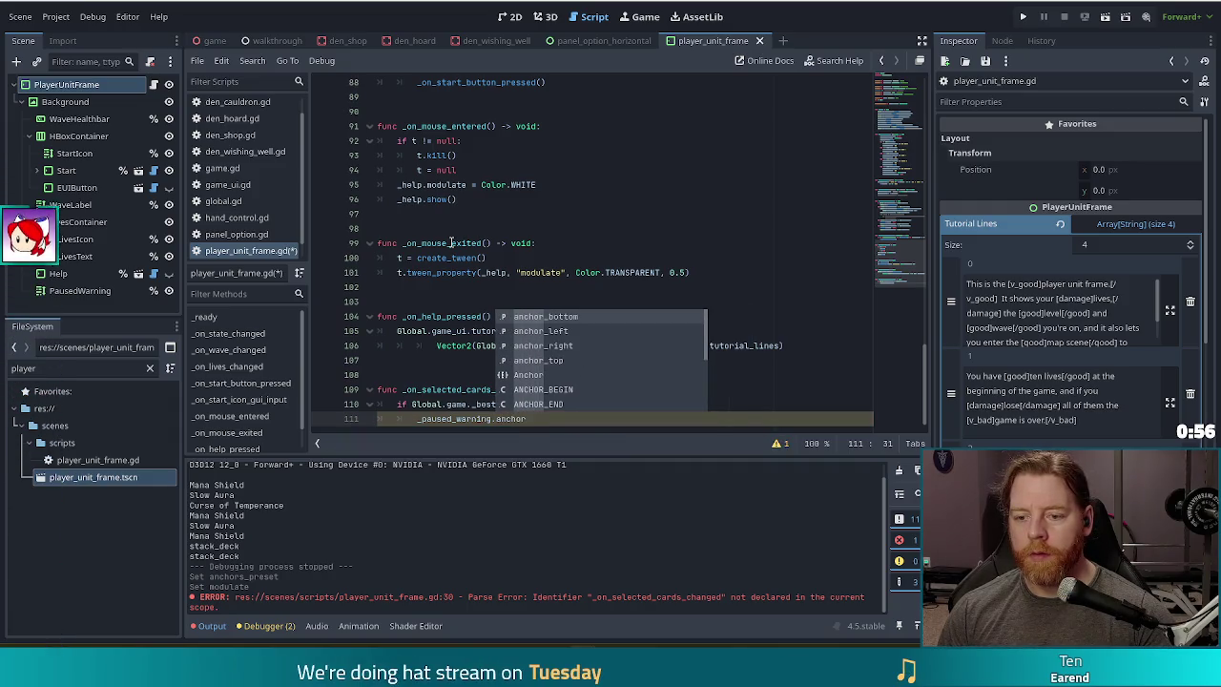
{"action": "type", "text": "s"}
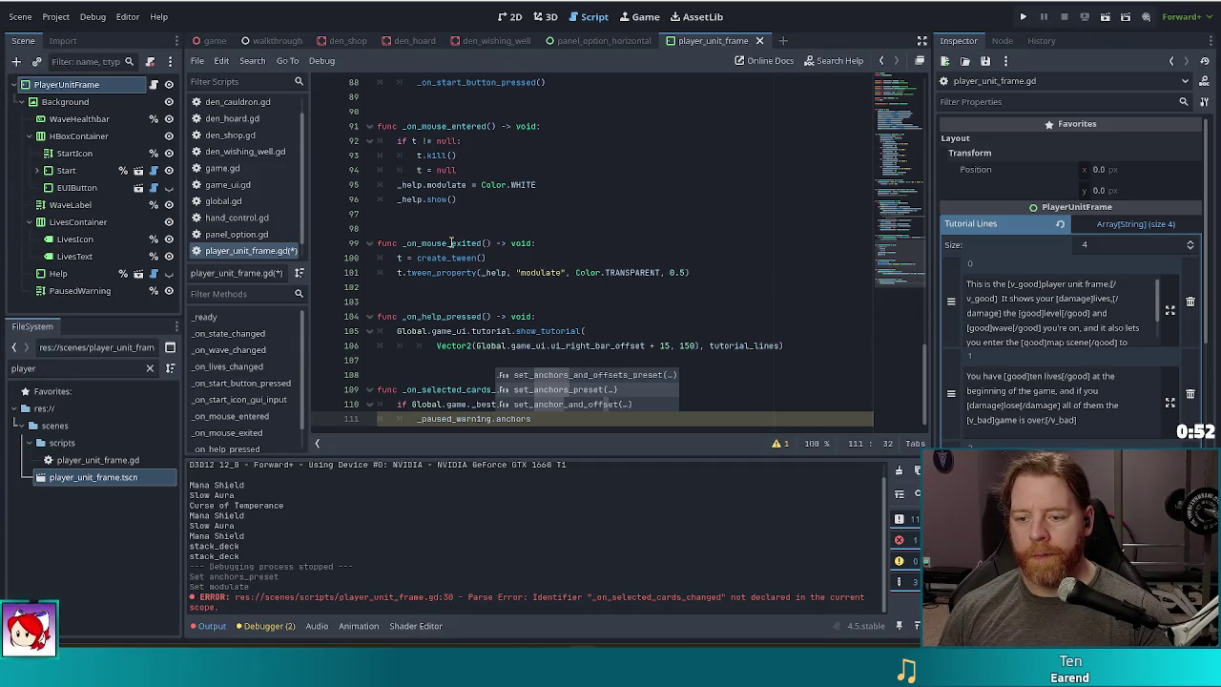
{"action": "key", "text": "Down"}
{"action": "key", "text": "Return"}
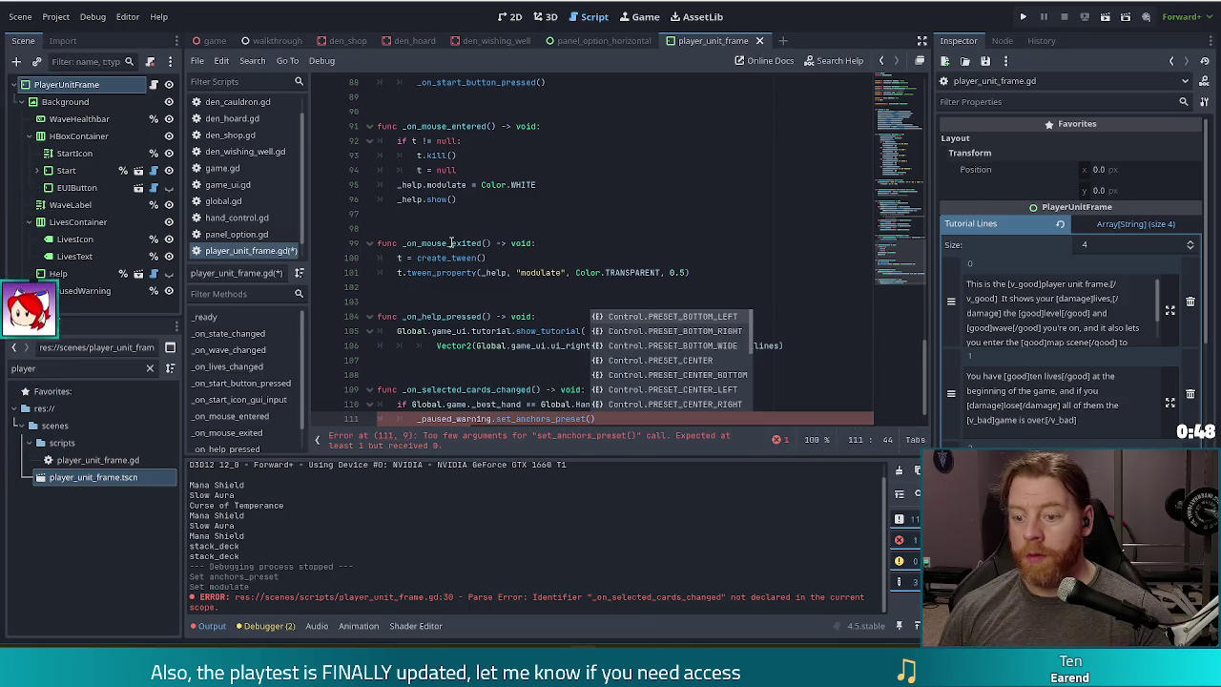
{"action": "key", "text": "Down"}
{"action": "key", "text": "Down"}
{"action": "key", "text": "Down"}
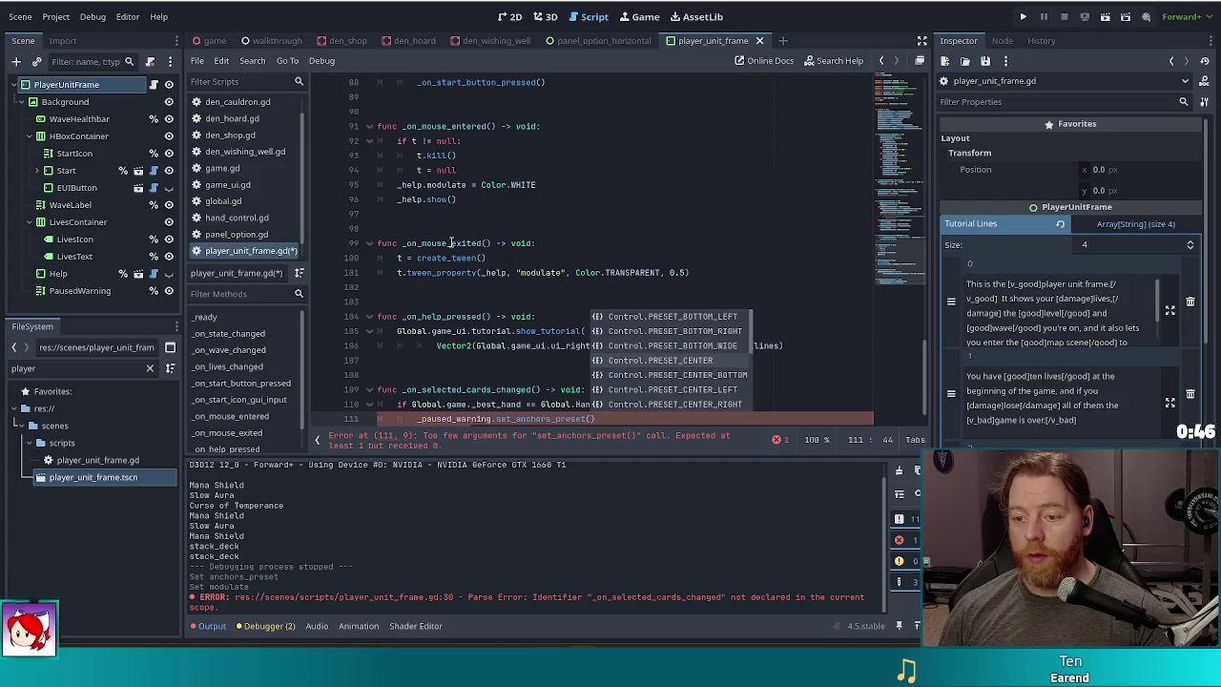
{"action": "key", "text": "Return"}
{"action": "key", "text": "End"}
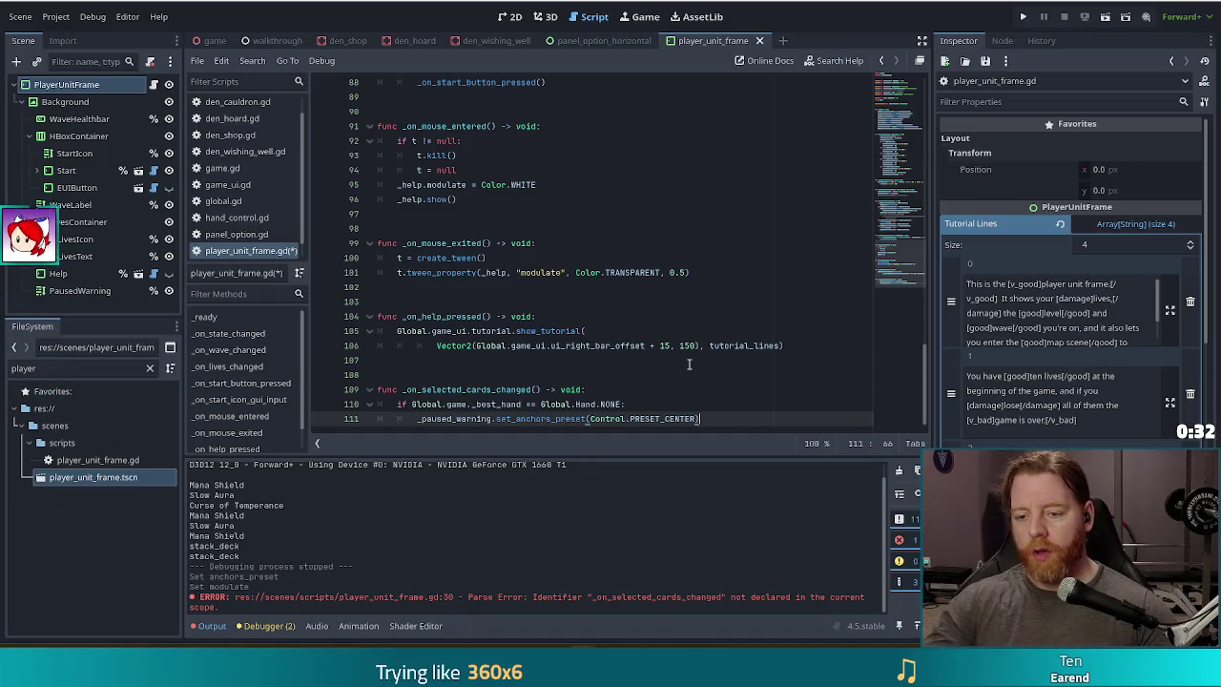
{"action": "key", "text": "Return"}
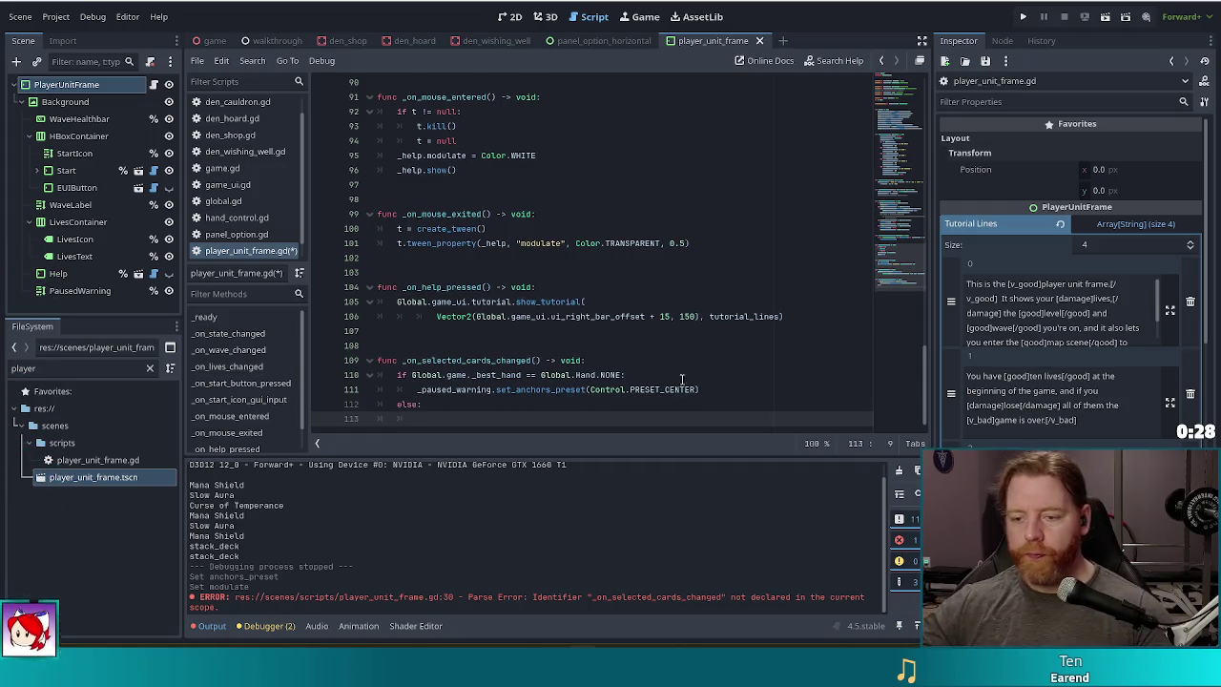
- Copy the line 111 set_anchors_preset statement into the else branch
{"action": "left_click", "coordinate": [711, 389]}
{"action": "left_click_drag", "start_coordinate": [711, 389], "coordinate": [710, 372]}
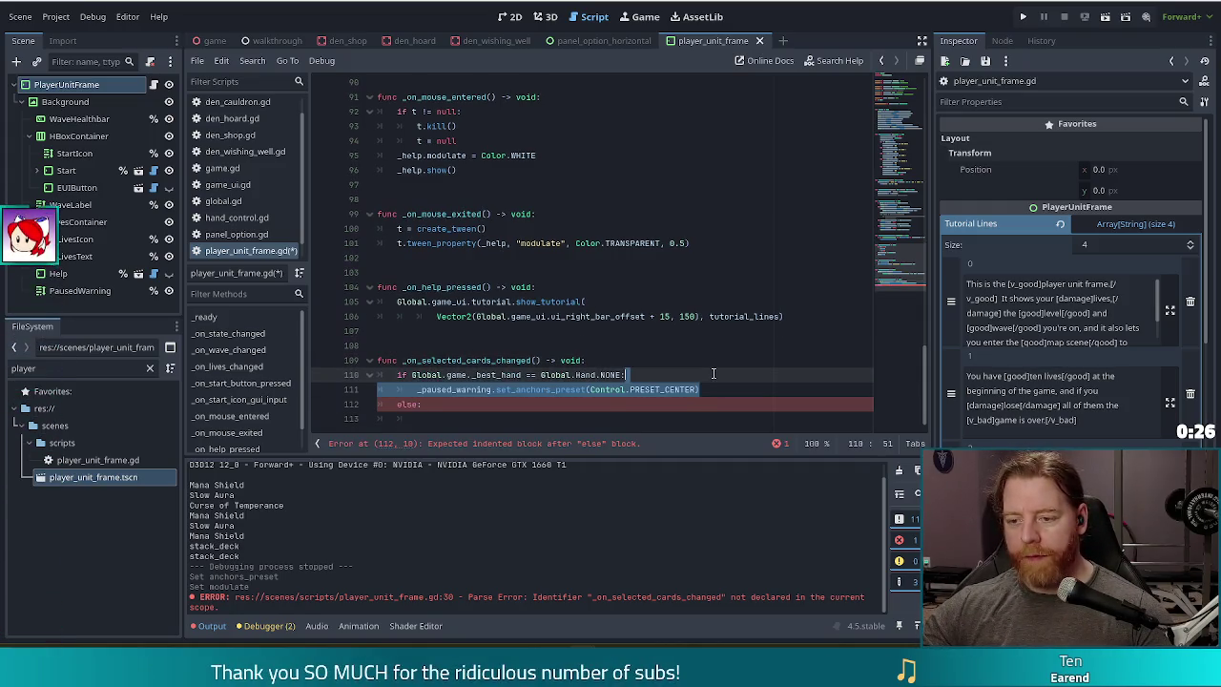
{"action": "key", "text": "ctrl+c"}
{"action": "left_click", "coordinate": [493, 409]}
{"action": "key", "text": "ctrl+v"}
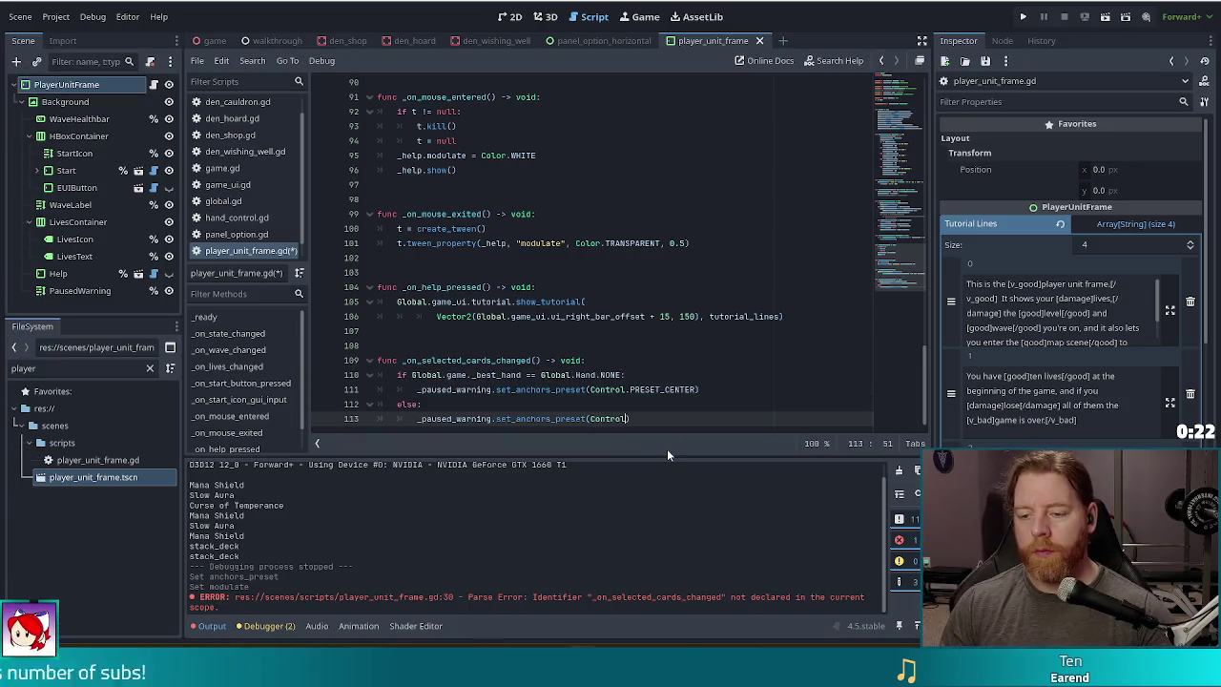
- Change the pasted preset to Control.PRESET_CENTER_TOP, save, and run the project
{"action": "key", "text": "BackSpace"}
{"action": "type", "text": "TOP"}
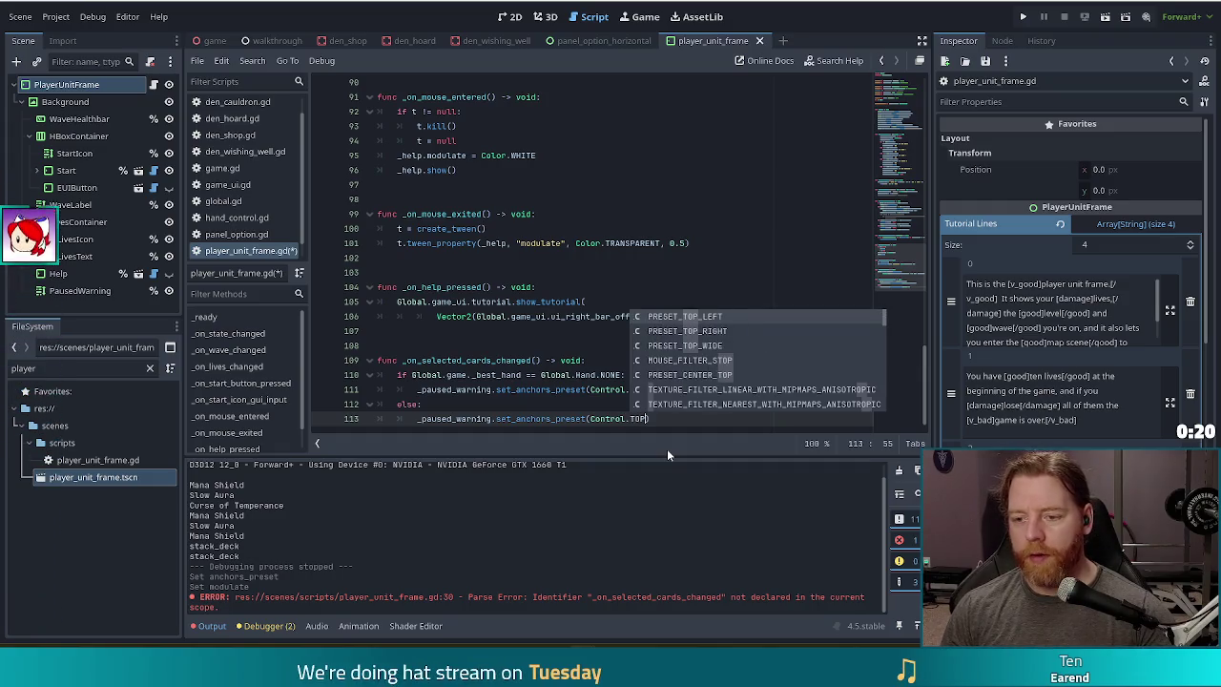
{"action": "key", "text": "BackSpace"}
{"action": "key", "text": "BackSpace"}
{"action": "key", "text": "BackSpace"}
{"action": "type", "text": "CE"}
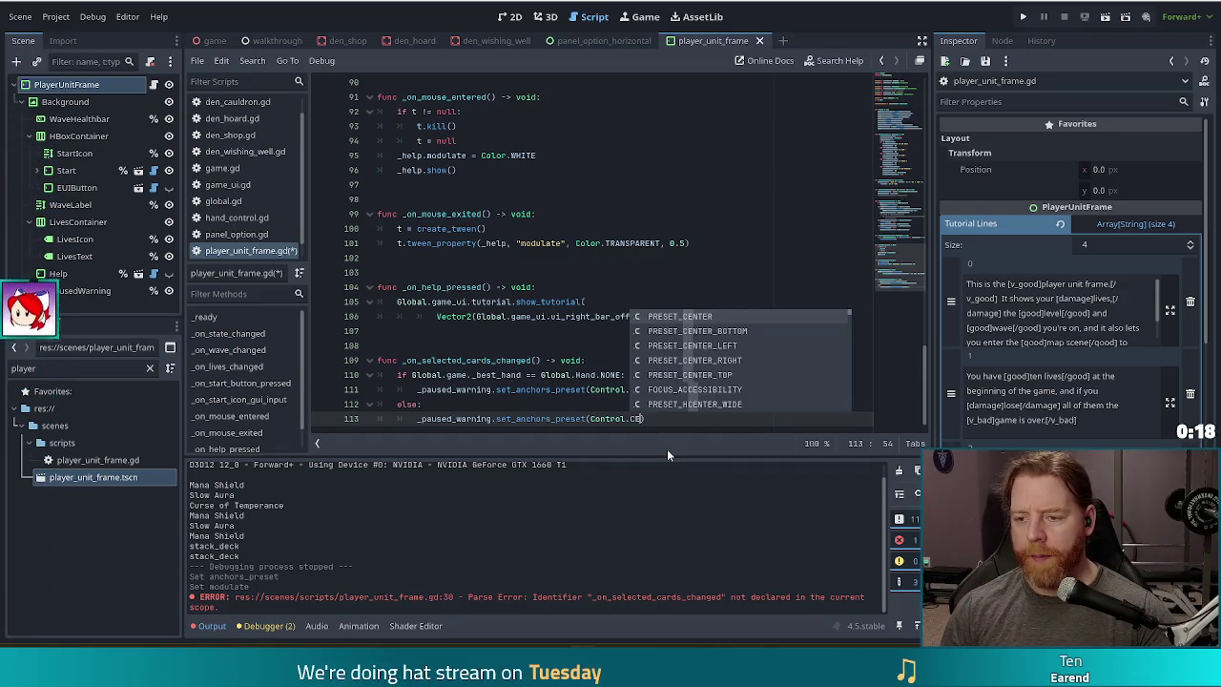
{"action": "key", "text": "Down"}
{"action": "key", "text": "Down"}
{"action": "key", "text": "Down"}
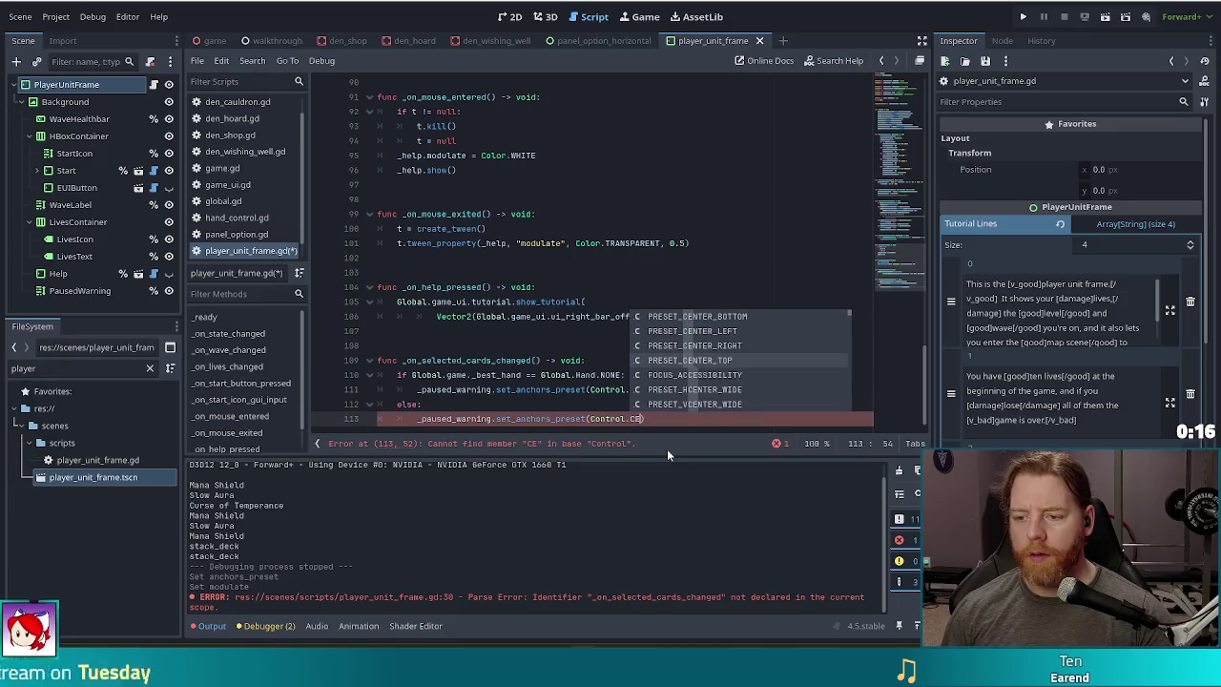
{"action": "key", "text": "Return"}
{"action": "key", "text": "ctrl+s"}
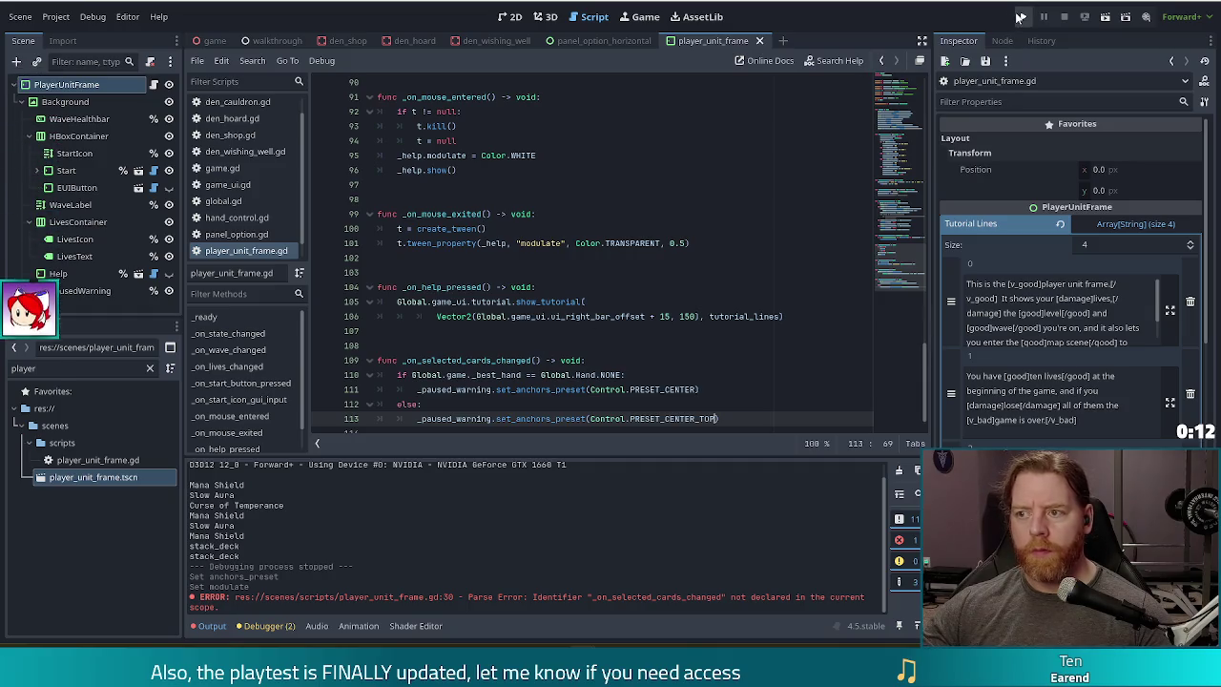
{"action": "left_click", "coordinate": [1023, 16]}
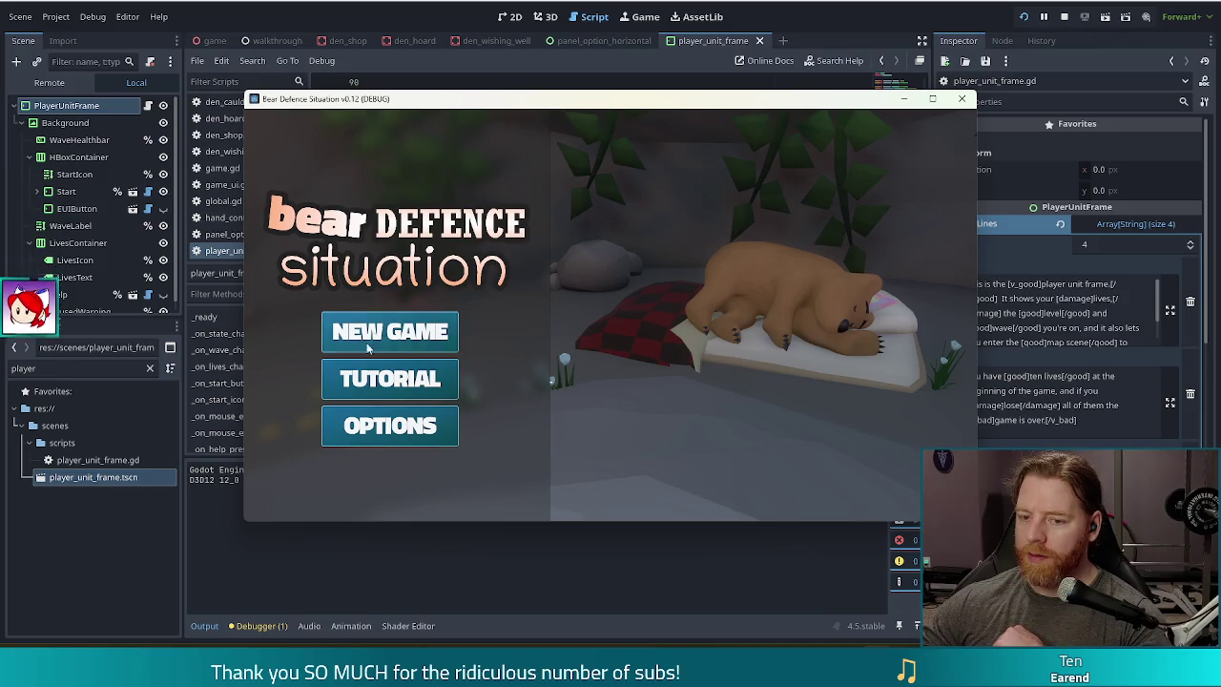
- Start a New Game, begin the first wave, pause, and toggle the King of Water card
{"action": "left_click", "coordinate": [371, 337]}
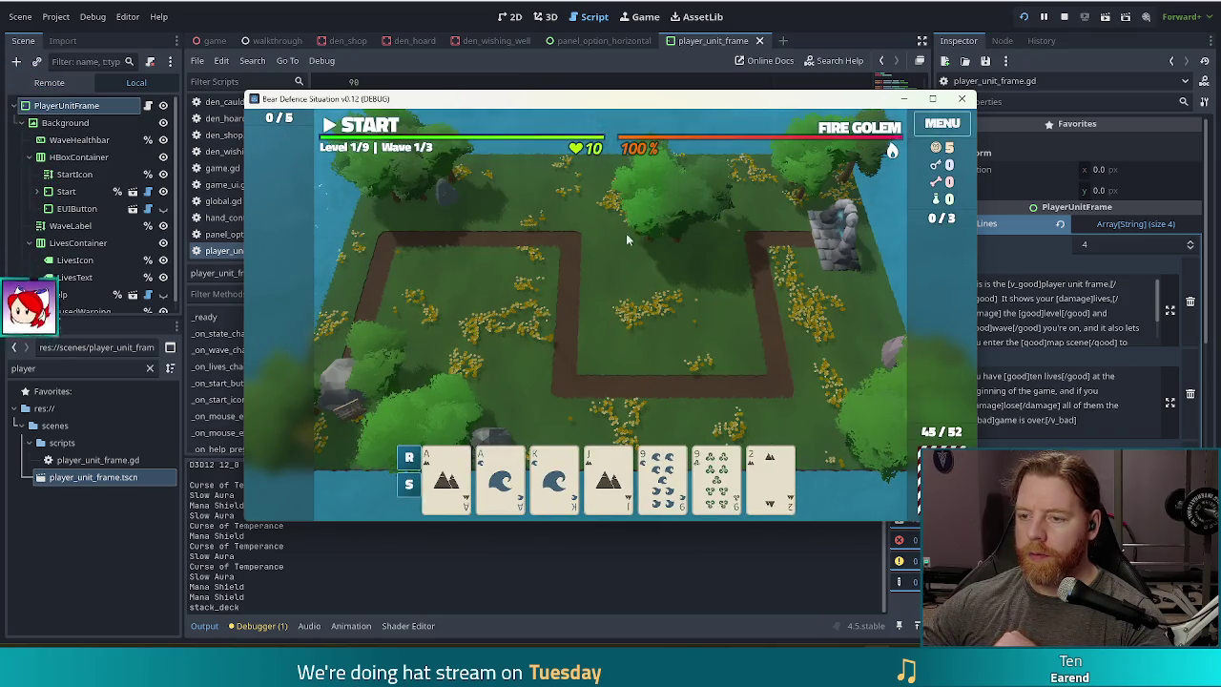
{"action": "left_click", "coordinate": [363, 126]}
{"action": "left_click", "coordinate": [361, 129]}
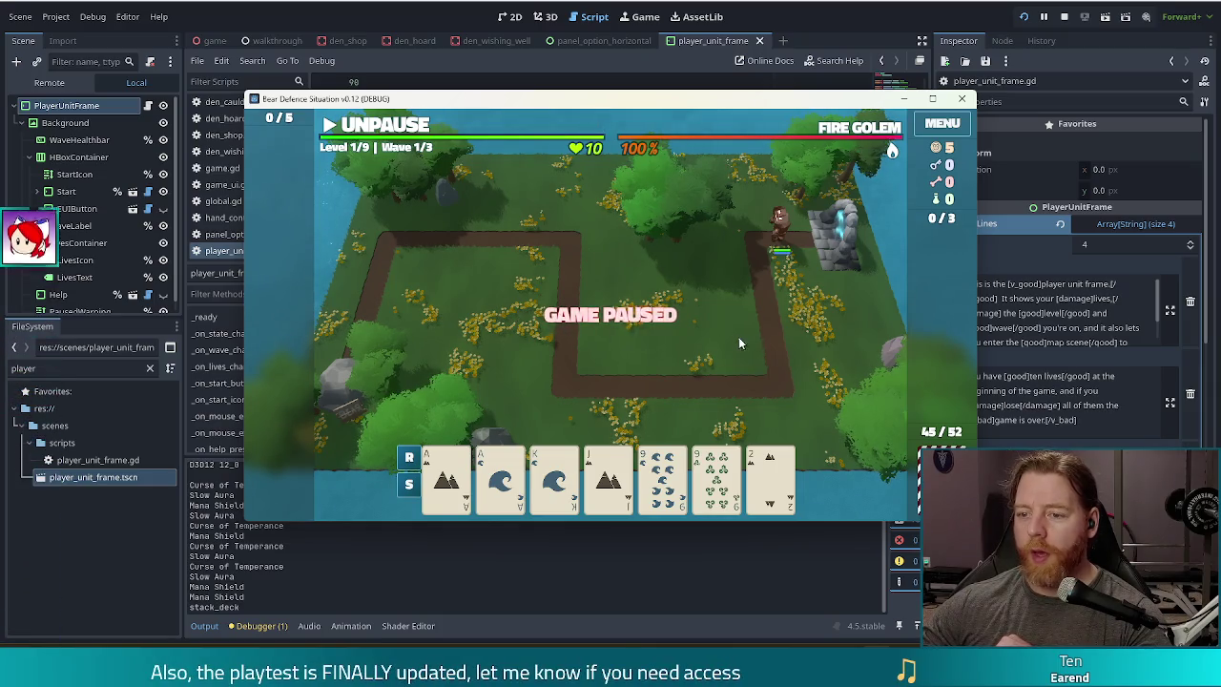
{"action": "left_click", "coordinate": [558, 481]}
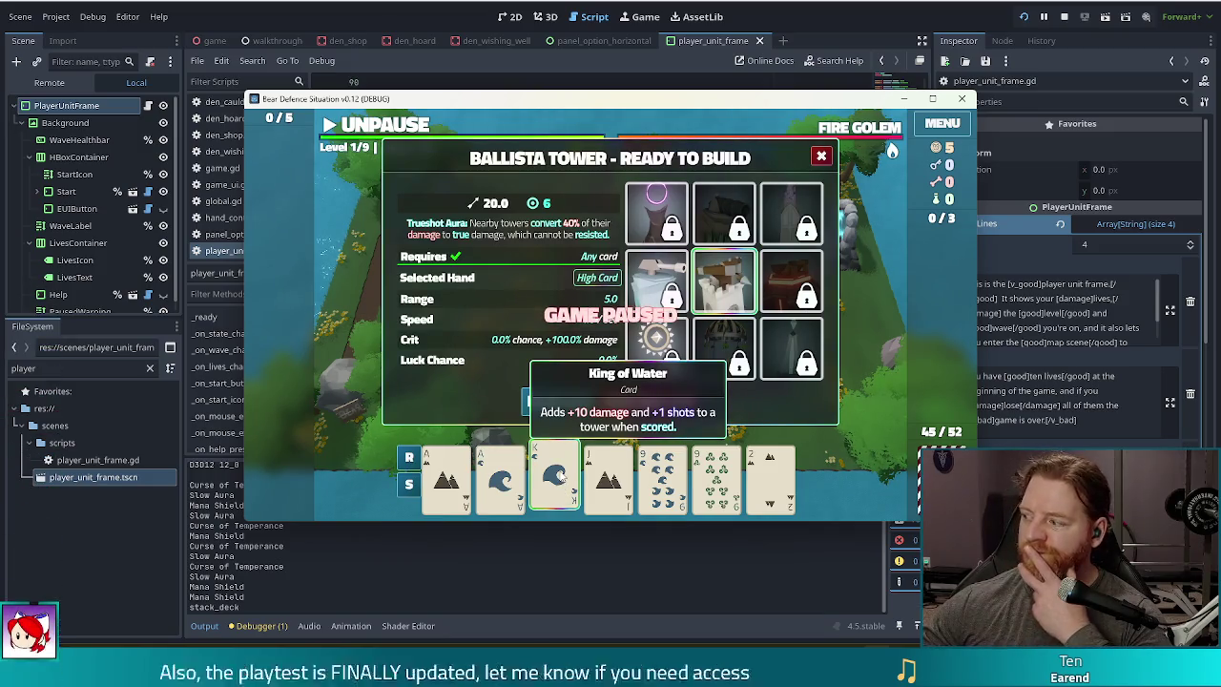
{"action": "left_click", "coordinate": [558, 474]}
- Hit a line 113 breakpoint by selecting a card, clear it, stop, and view set_anchors_preset docs
{"action": "key", "text": "F8"}
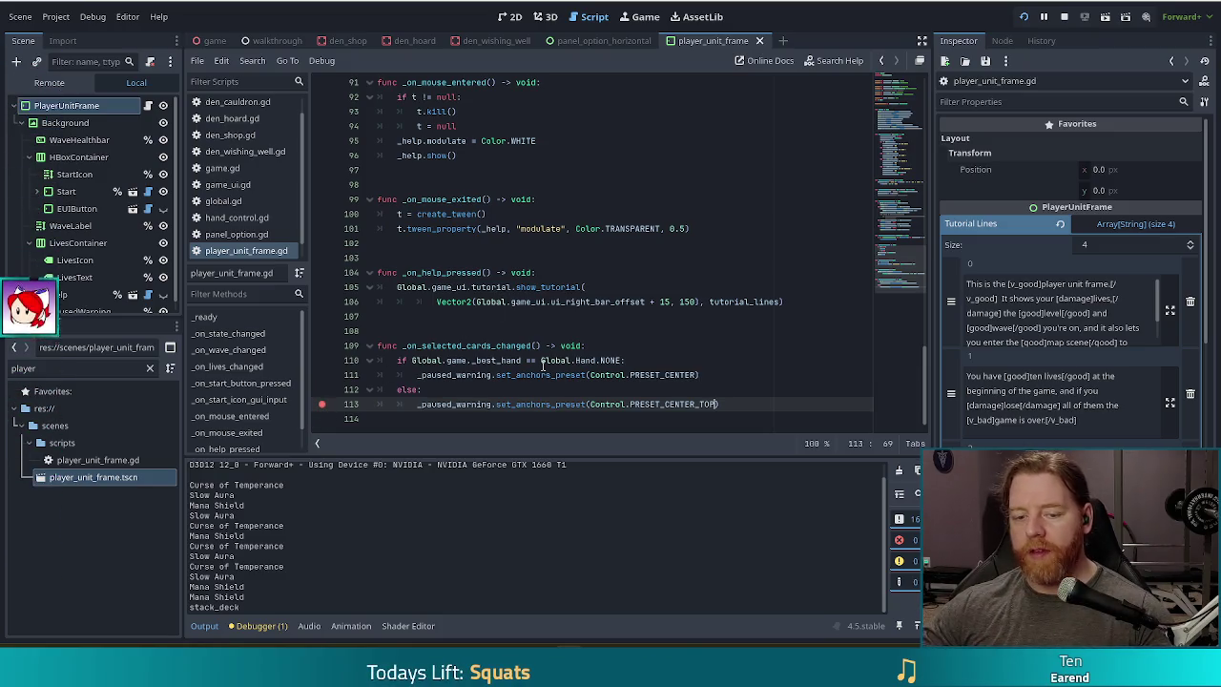
{"action": "key", "text": "alt+Tab"}
{"action": "left_click", "coordinate": [606, 475]}
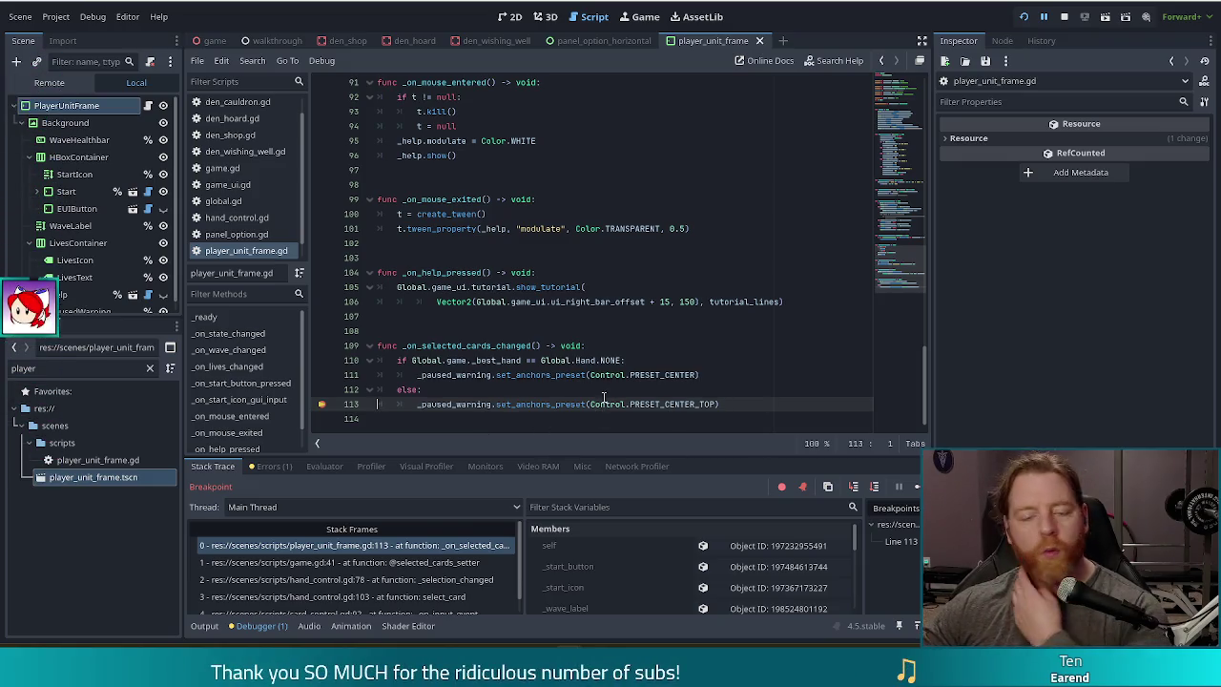
{"action": "key", "text": "F9"}
{"action": "left_click", "coordinate": [917, 486]}
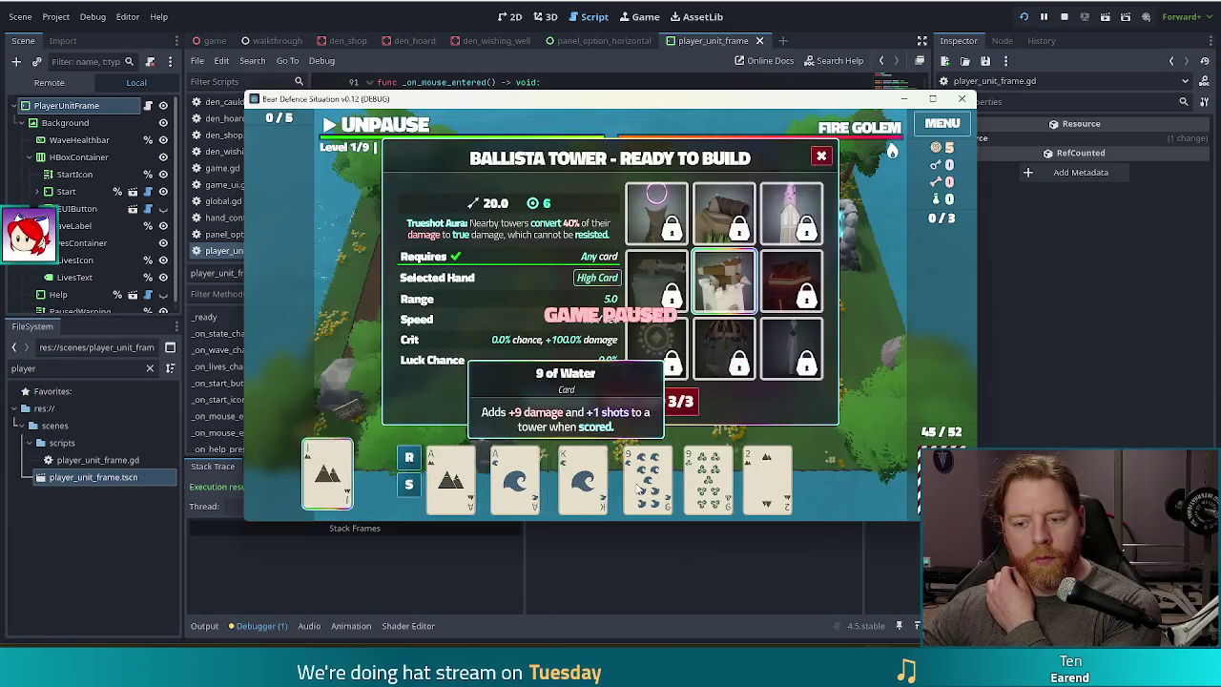
{"action": "key", "text": "F8"}
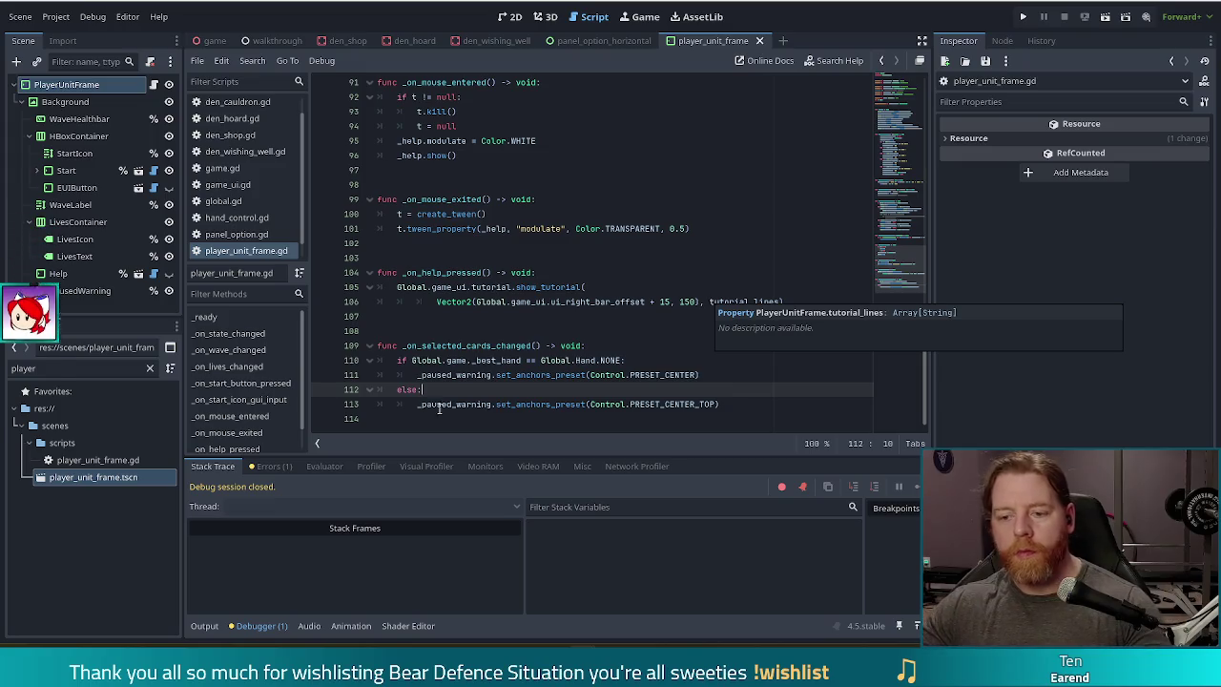
{"action": "left_click", "coordinate": [540, 403], "text": "ctrl"}
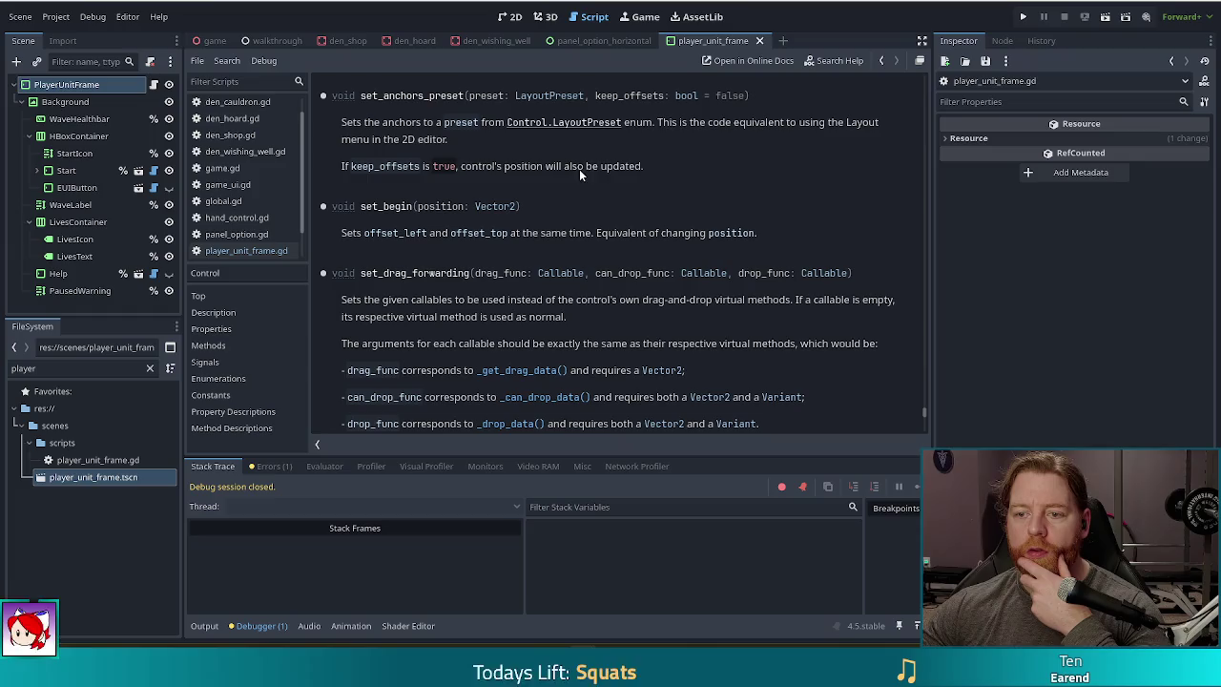
- Pass true as keep_offsets to both set_anchors_preset calls, save, and relaunch the game with F5
{"action": "key", "text": "alt+Left"}
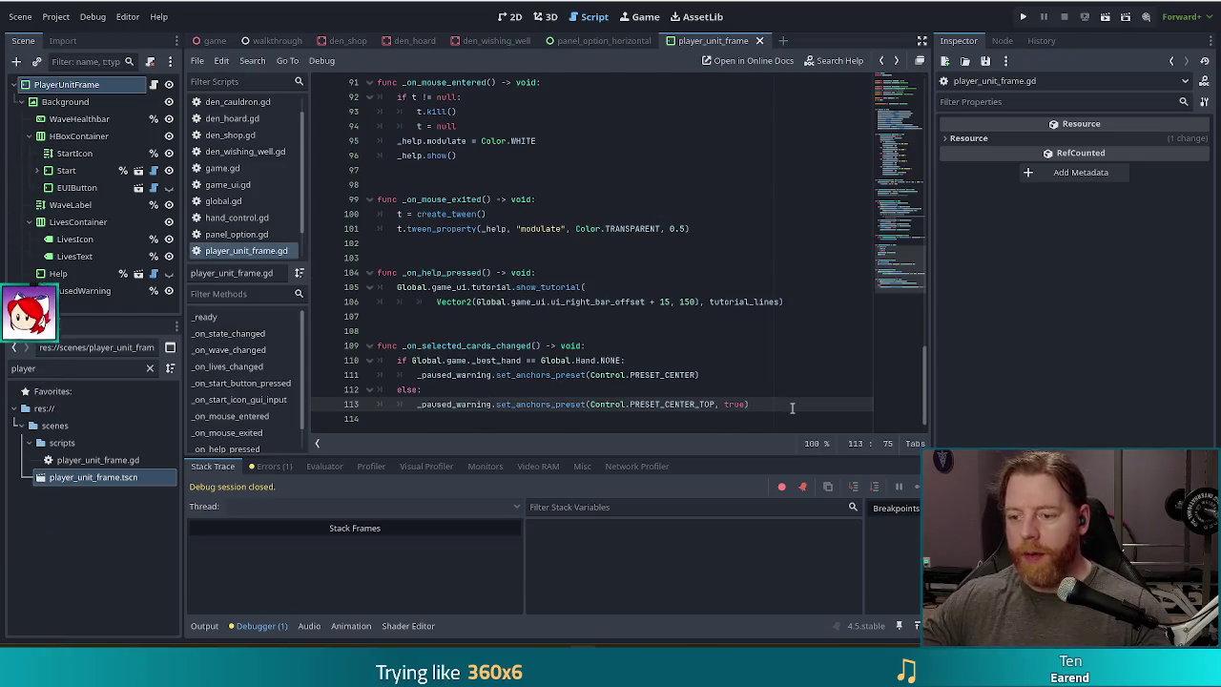
{"action": "key", "text": "Up"}
{"action": "key", "text": "Up"}
{"action": "type", "text": "ue"}
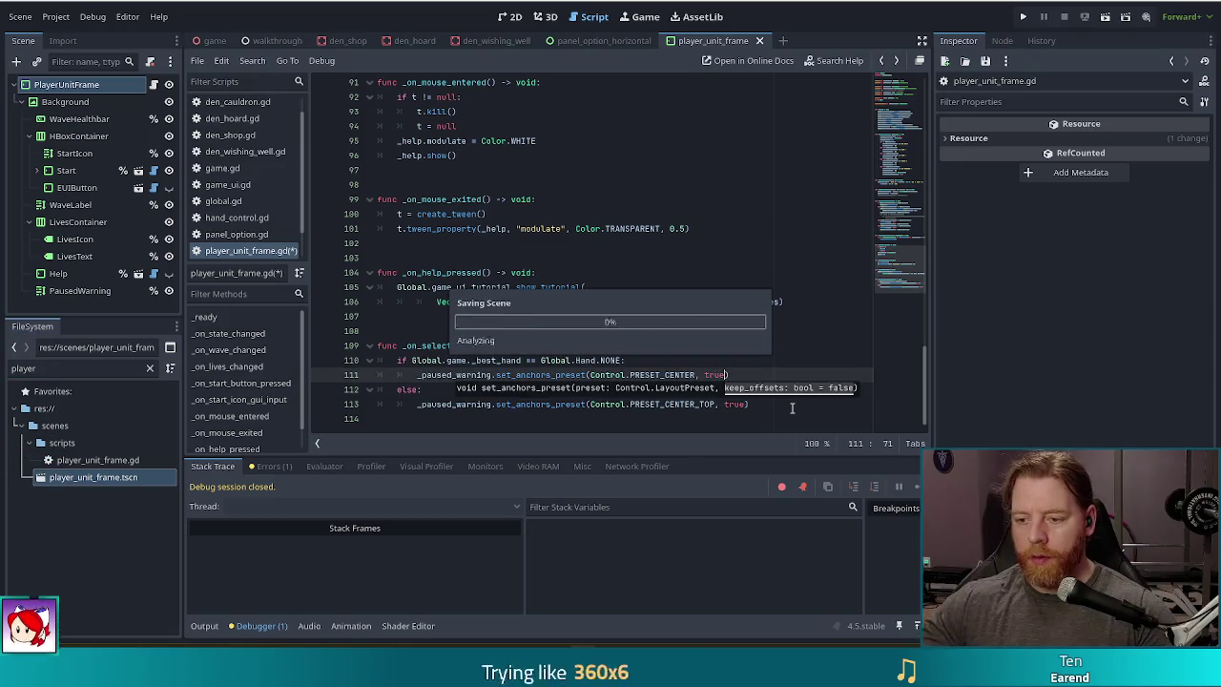
{"action": "key", "text": "F5"}
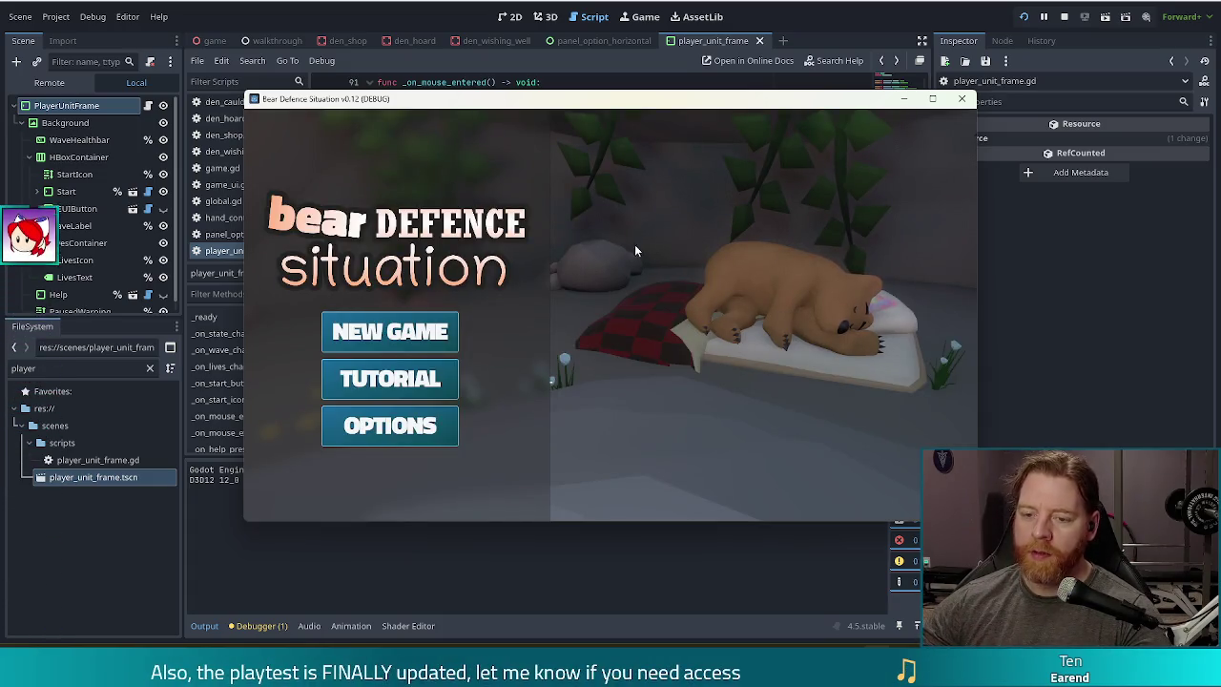
- Start a New Game, launch the first wave, and pause it
{"action": "left_click", "coordinate": [404, 330]}
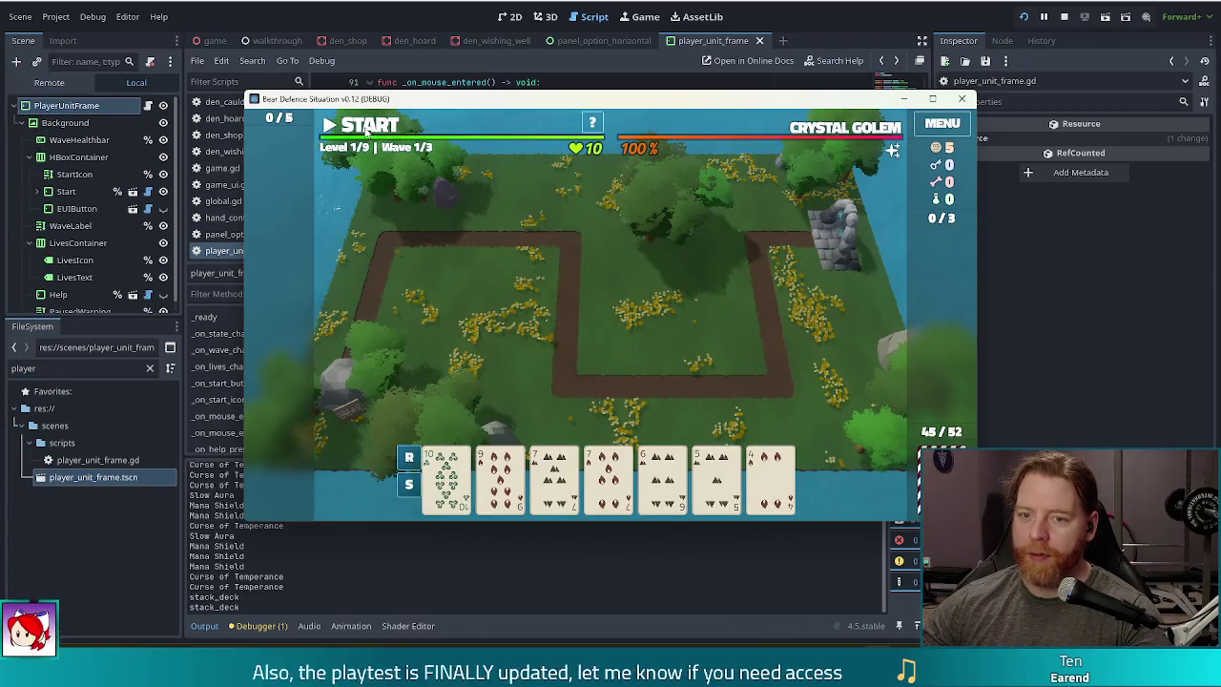
{"action": "left_click", "coordinate": [371, 128]}
{"action": "left_click", "coordinate": [370, 128]}
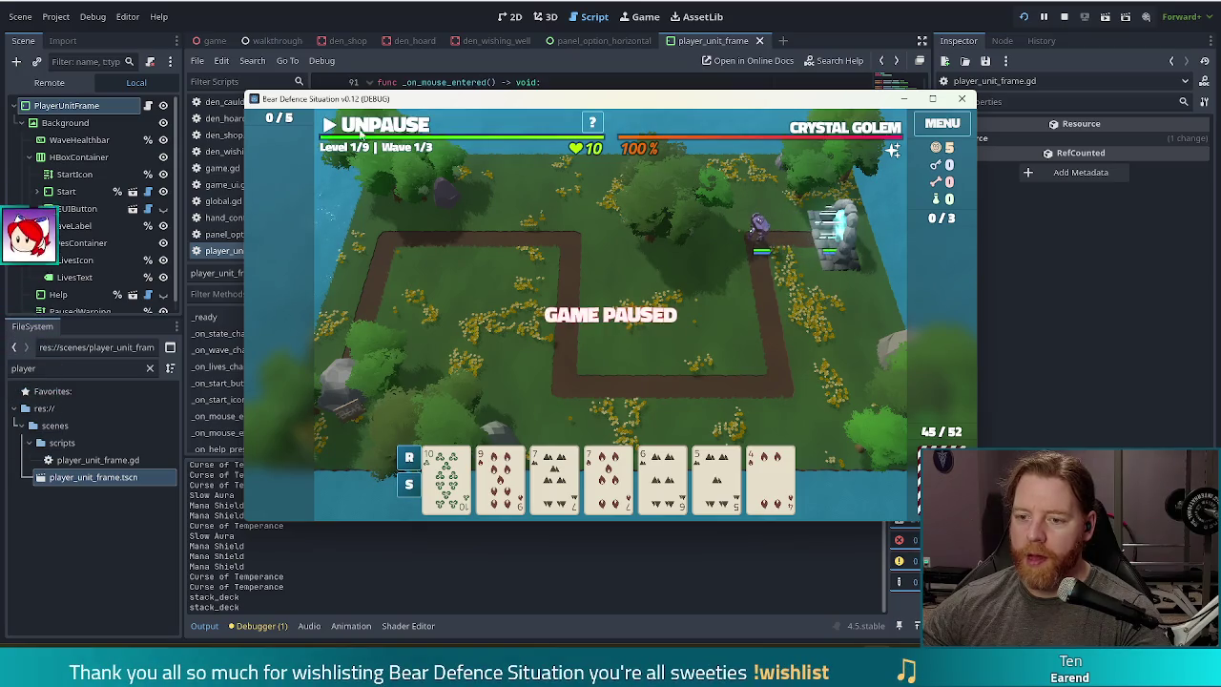
- Toggle the 7 of Fire card repeatedly to watch the paused label, then stop the game
{"action": "left_click", "coordinate": [607, 477]}
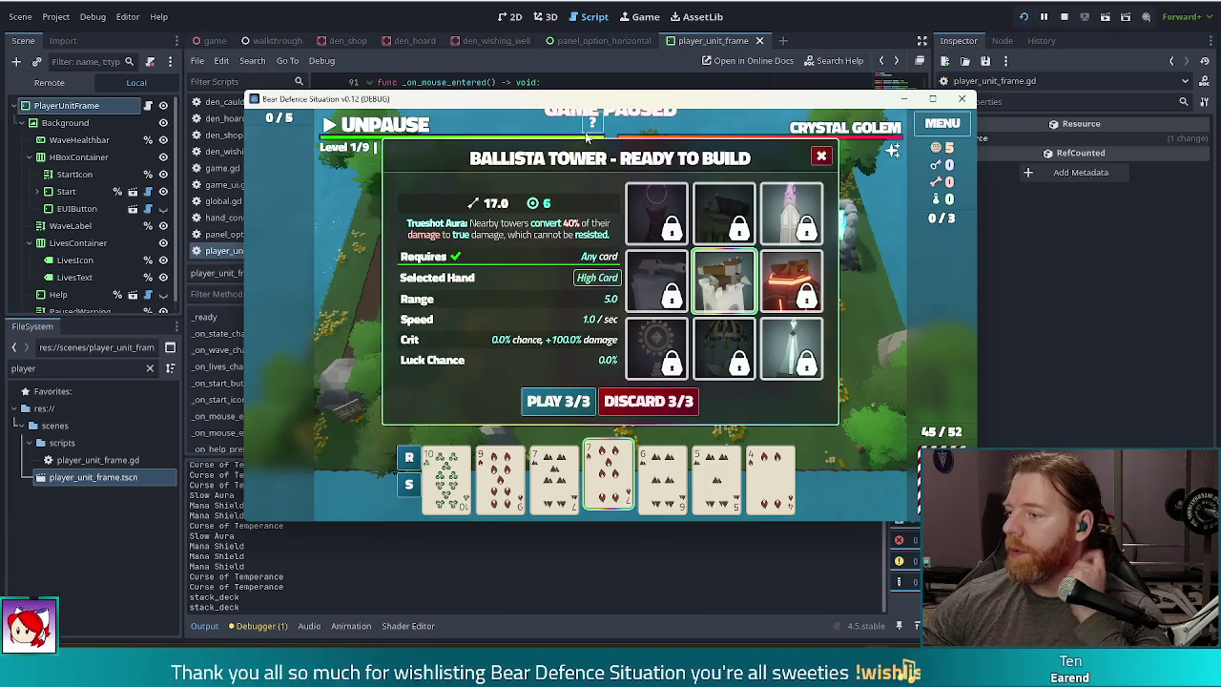
{"action": "left_click", "coordinate": [613, 482]}
{"action": "left_click", "coordinate": [612, 482]}
{"action": "left_click", "coordinate": [612, 482]}
{"action": "left_click", "coordinate": [612, 483]}
{"action": "left_click", "coordinate": [612, 483]}
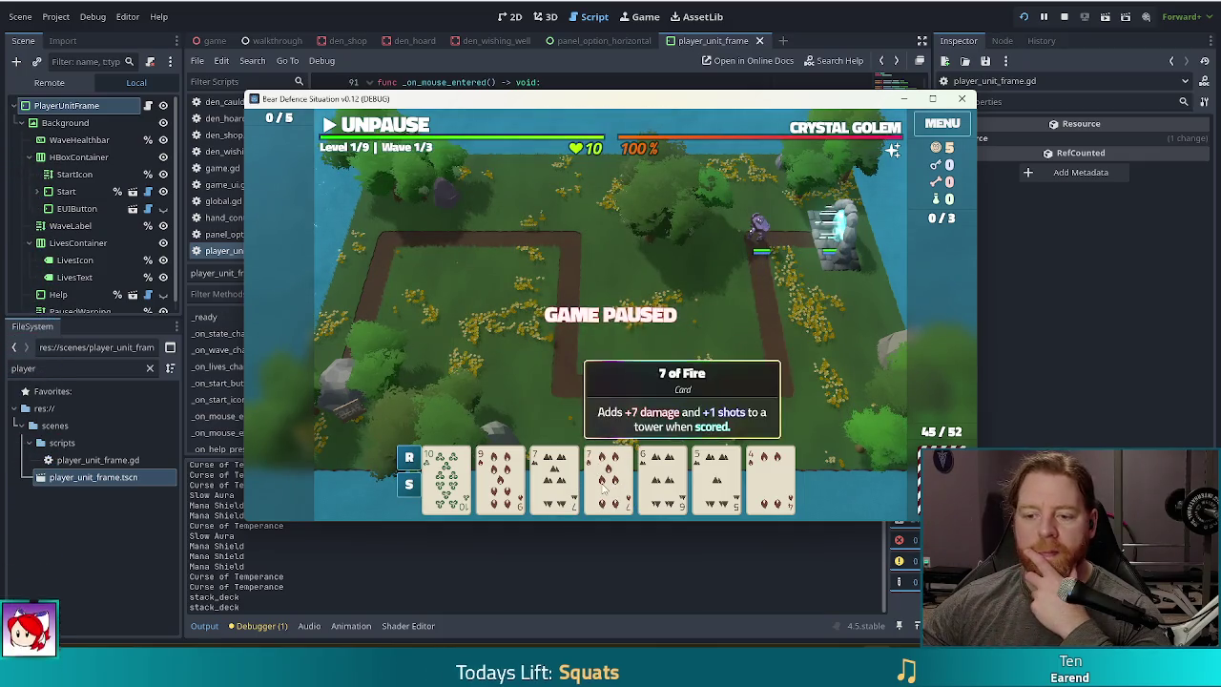
{"action": "left_click", "coordinate": [606, 485]}
{"action": "left_click", "coordinate": [607, 485]}
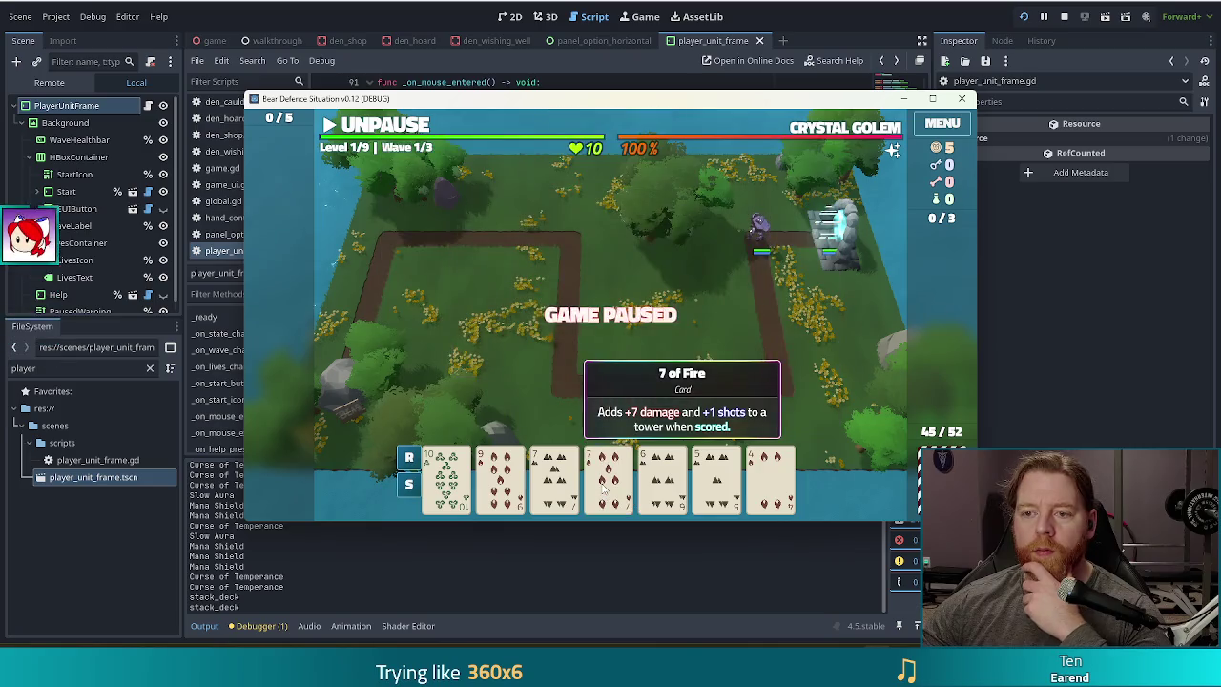
{"action": "left_click", "coordinate": [1065, 17]}
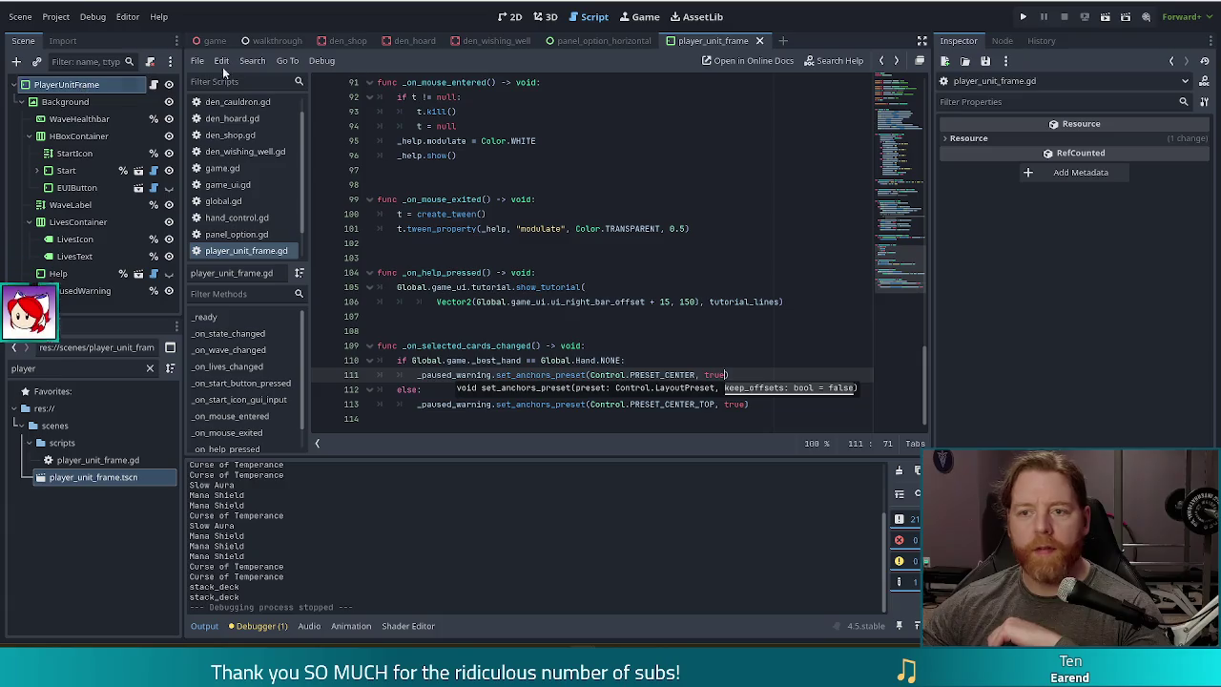
{"action": "left_click", "coordinate": [77, 291]}
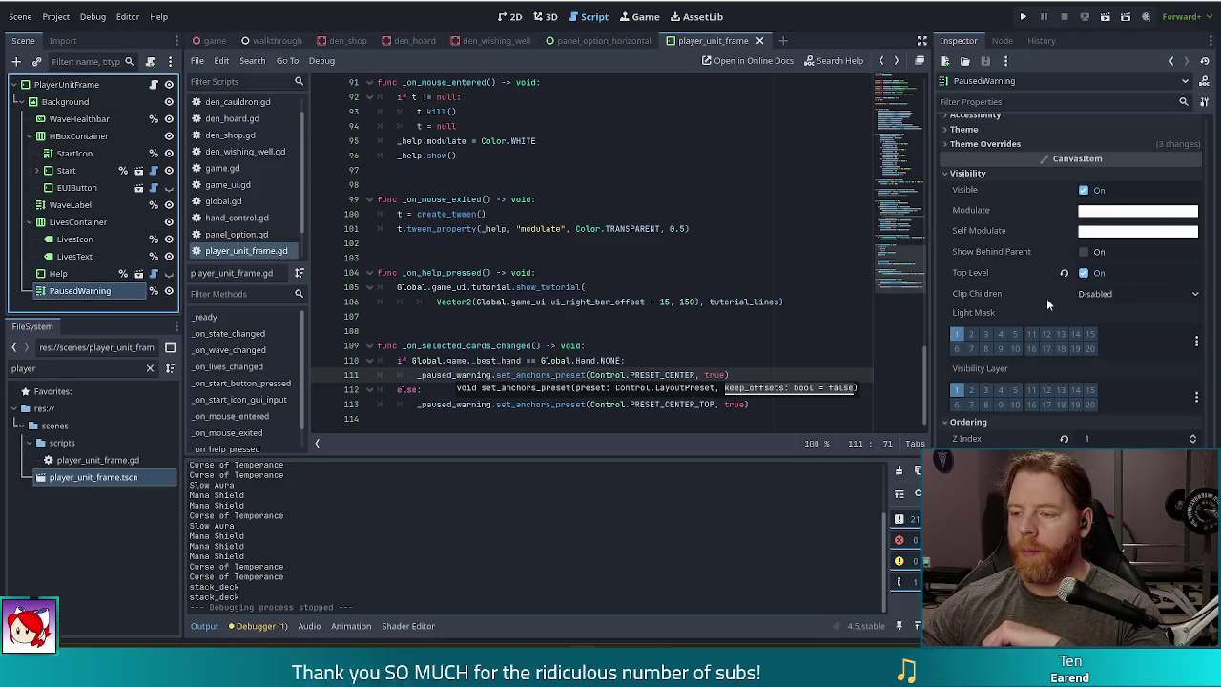
{"action": "left_click", "coordinate": [1009, 99]}
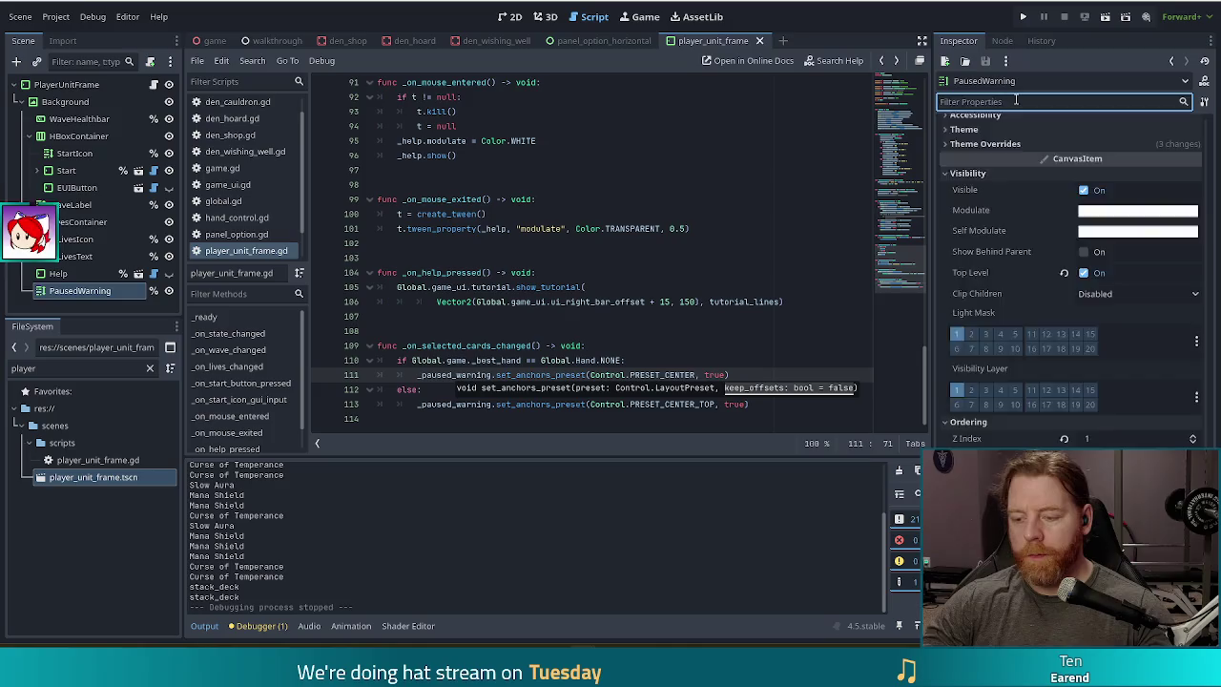
{"action": "type", "text": "off"}
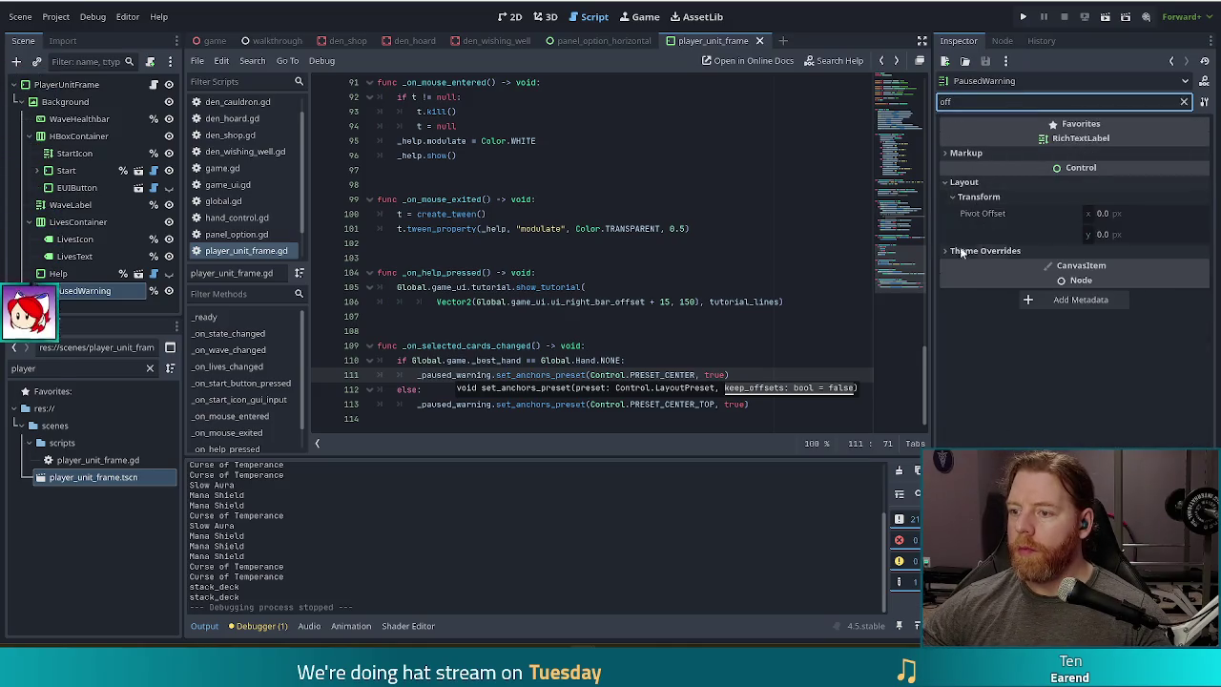
{"action": "left_click", "coordinate": [1011, 250]}
{"action": "left_click", "coordinate": [959, 154]}
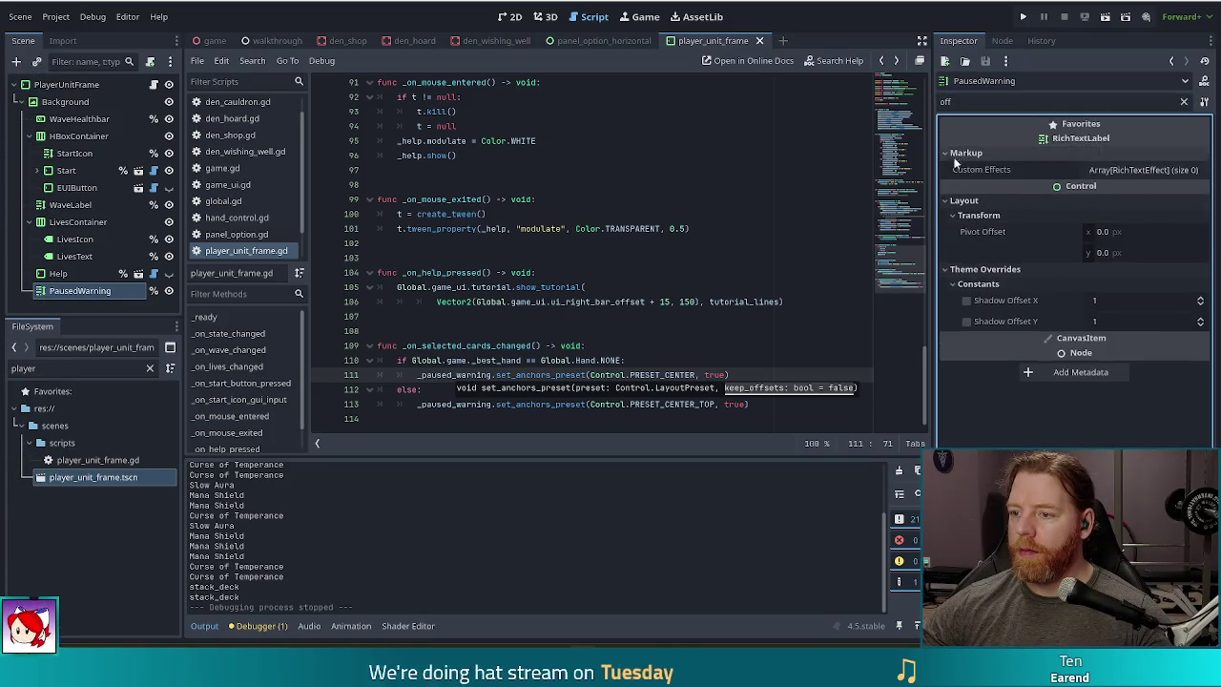
{"action": "left_click", "coordinate": [1184, 102]}
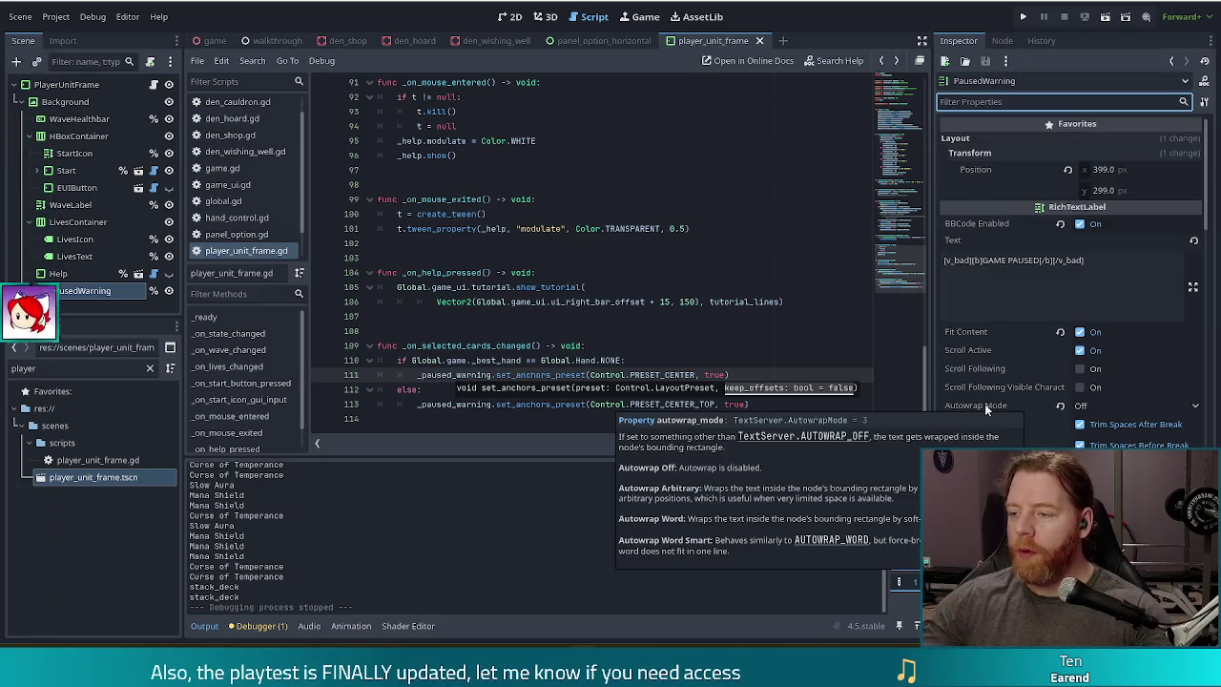
{"action": "scroll", "coordinate": [992, 355], "scroll_direction": "down", "scroll_amount": 10}
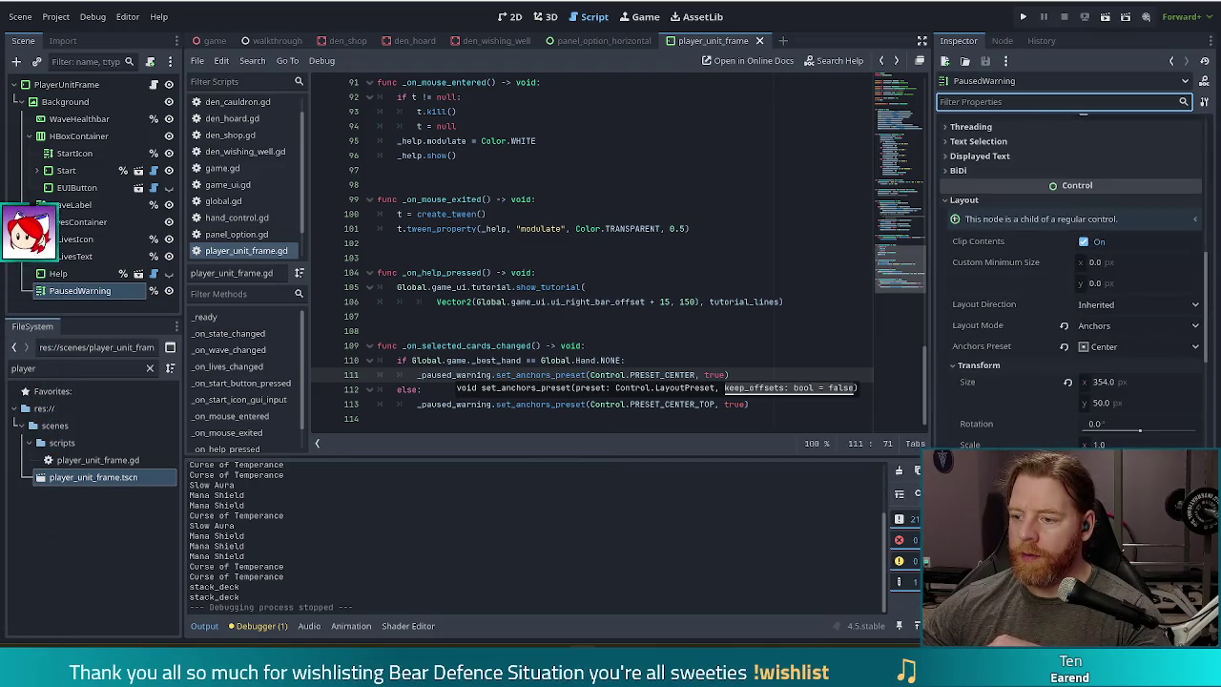
{"action": "scroll", "coordinate": [1032, 336], "scroll_direction": "down", "scroll_amount": 5}
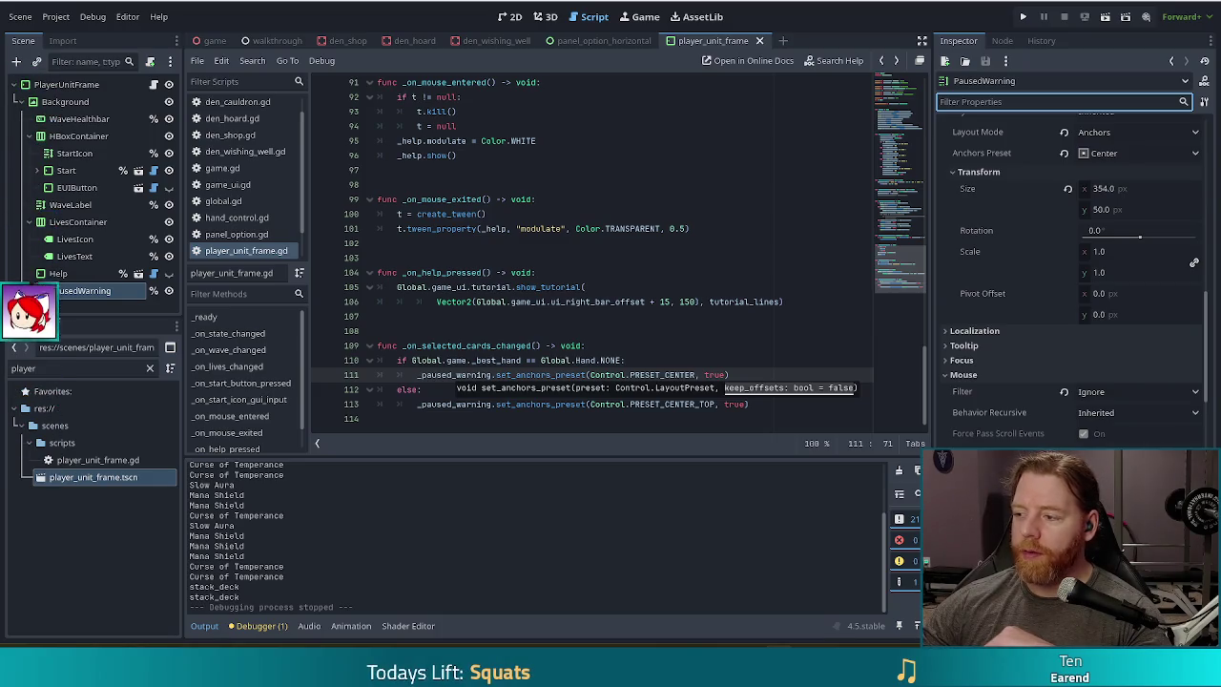
{"action": "left_click", "coordinate": [687, 360]}
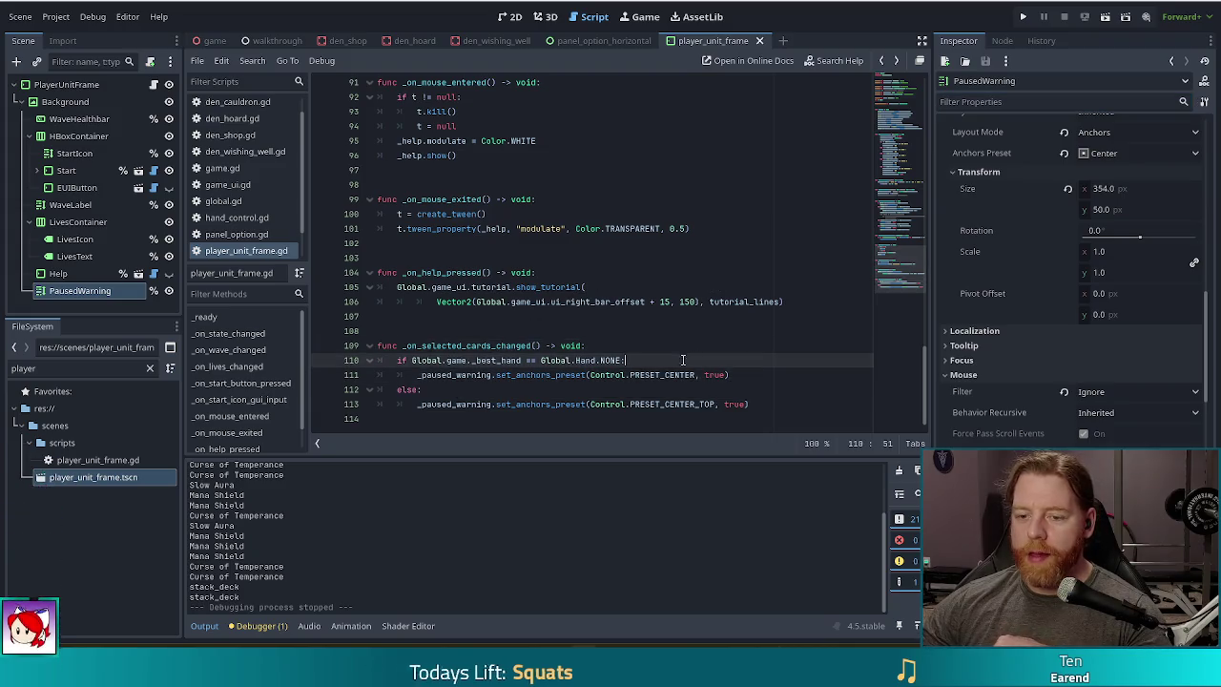
{"action": "mouse_move", "coordinate": [553, 375]}
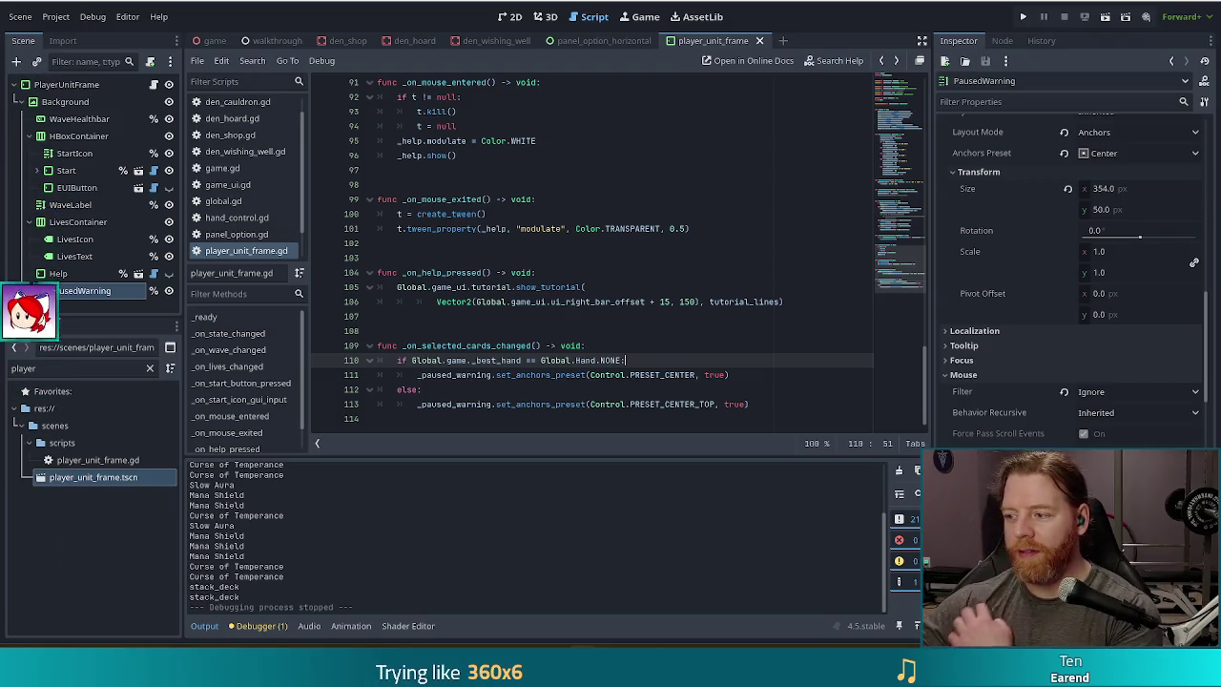
{"action": "key", "text": "Up"}
{"action": "key", "text": "Up"}
{"action": "key", "text": "Up"}
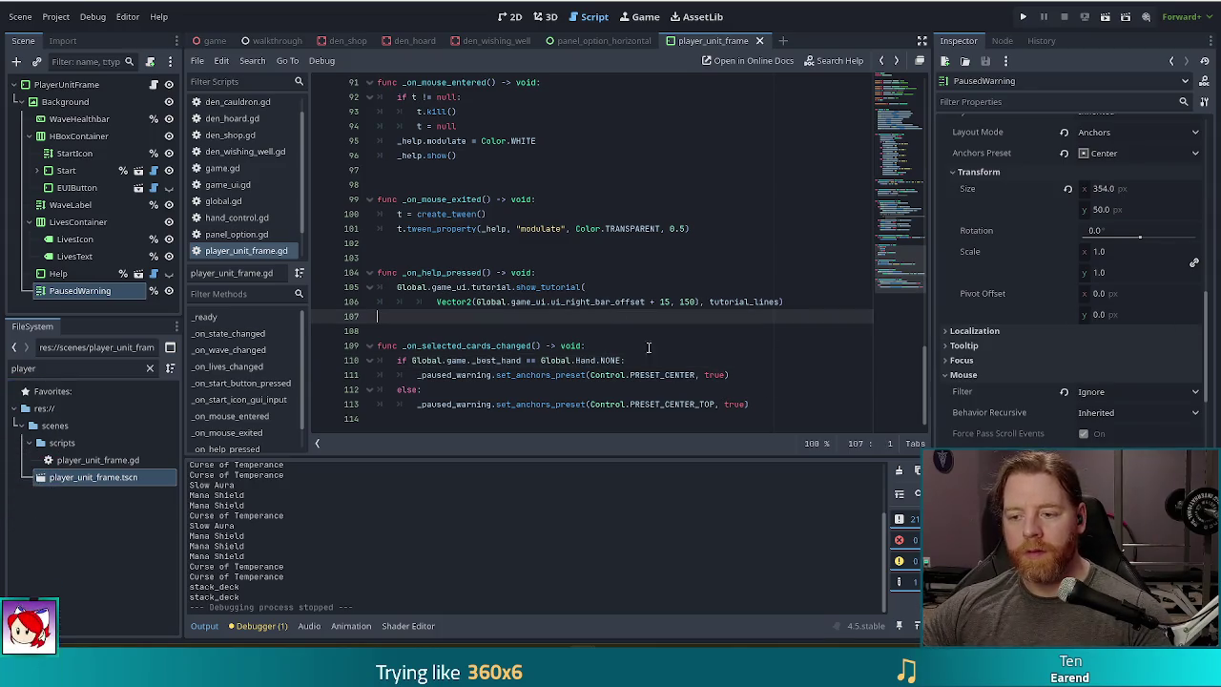
{"action": "key", "text": "Down"}
{"action": "key", "text": "Down"}
{"action": "key", "text": "Down"}
{"action": "left_click", "coordinate": [744, 375]}
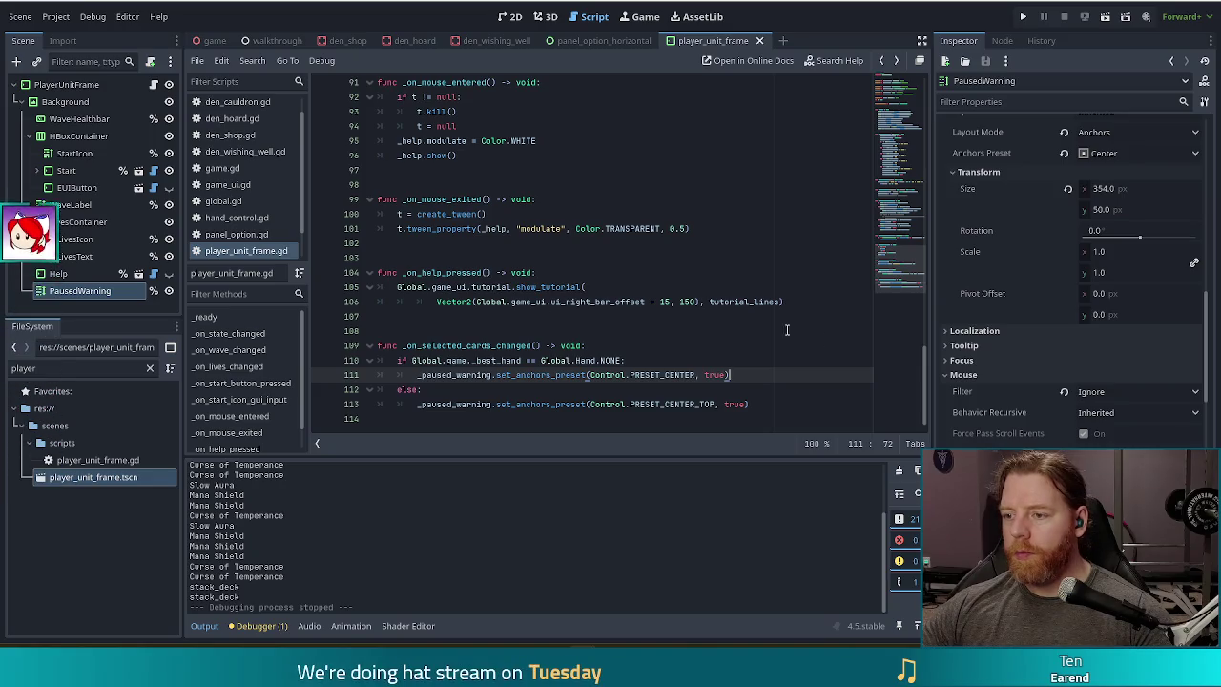
{"action": "scroll", "coordinate": [1059, 238], "scroll_direction": "up", "scroll_amount": 15}
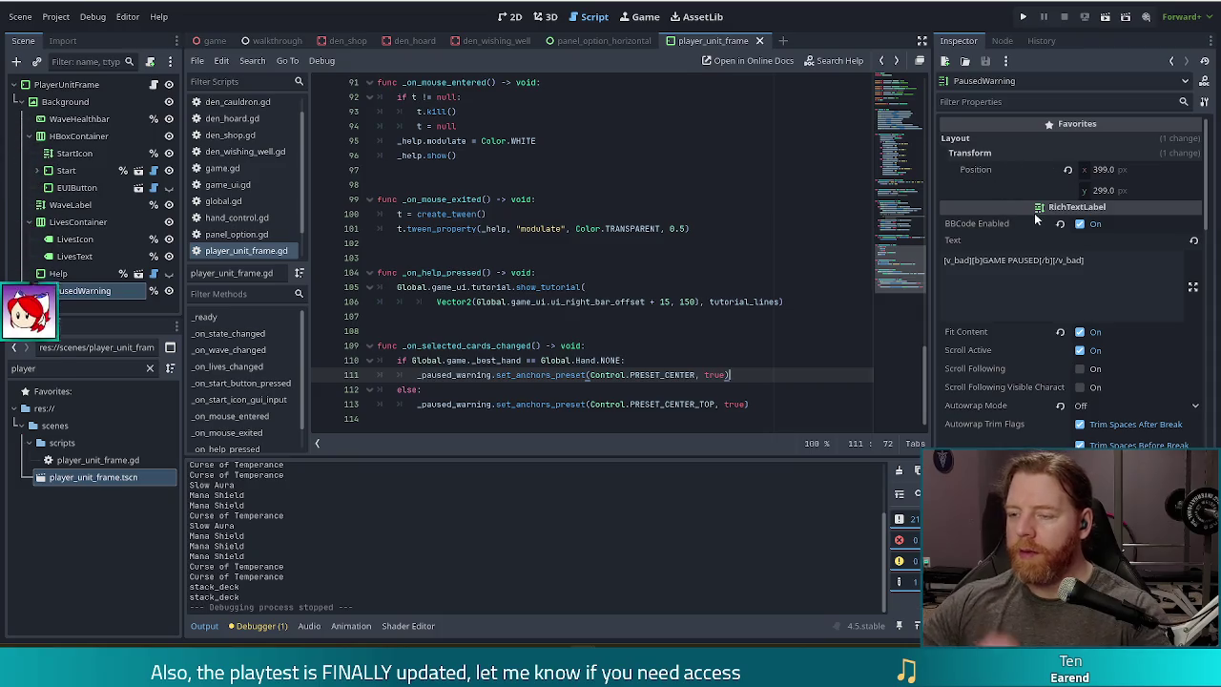
- Scroll the script to _on_selected_cards_changed around line 108, then show the player_unit_frame 2D view
{"action": "left_click_drag", "start_coordinate": [1206, 167], "coordinate": [1203, 290]}
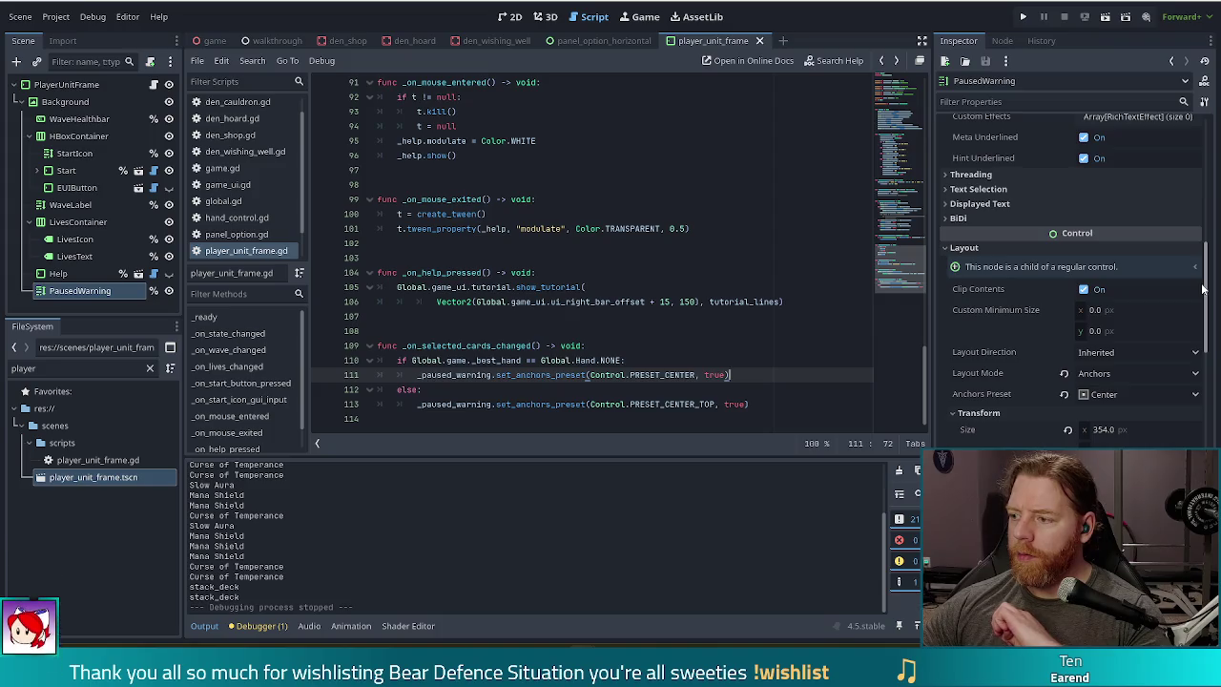
{"action": "left_click_drag", "start_coordinate": [1203, 289], "coordinate": [1196, 362]}
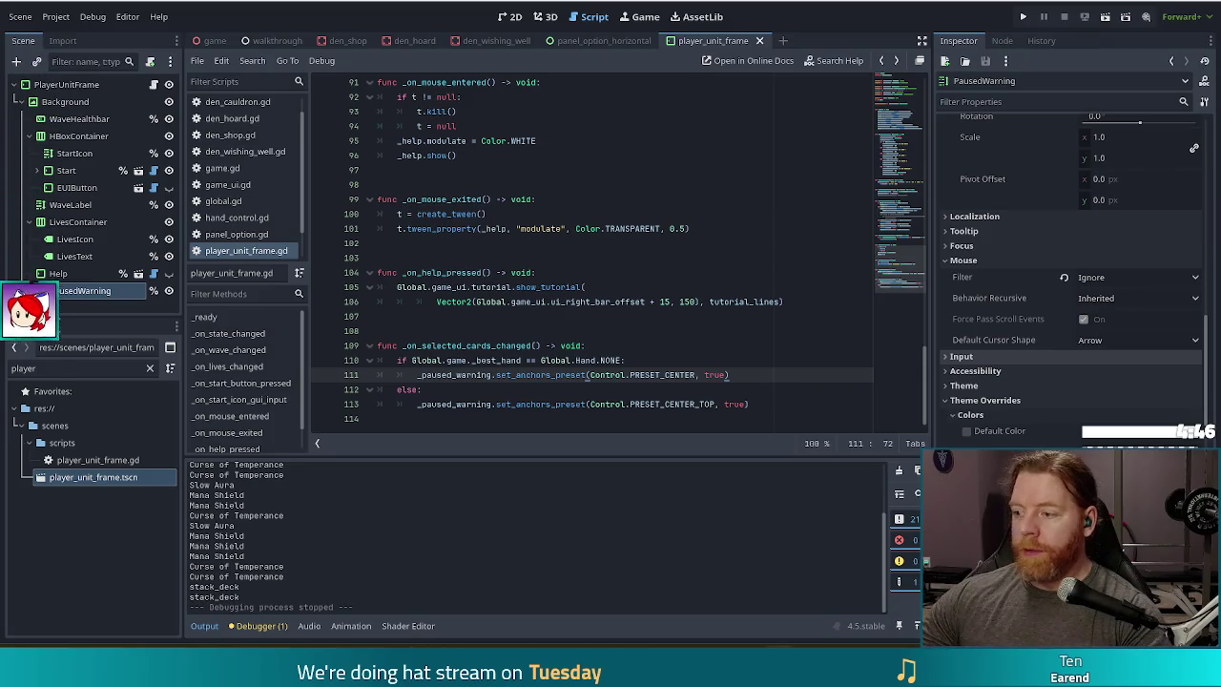
{"action": "left_click", "coordinate": [674, 348]}
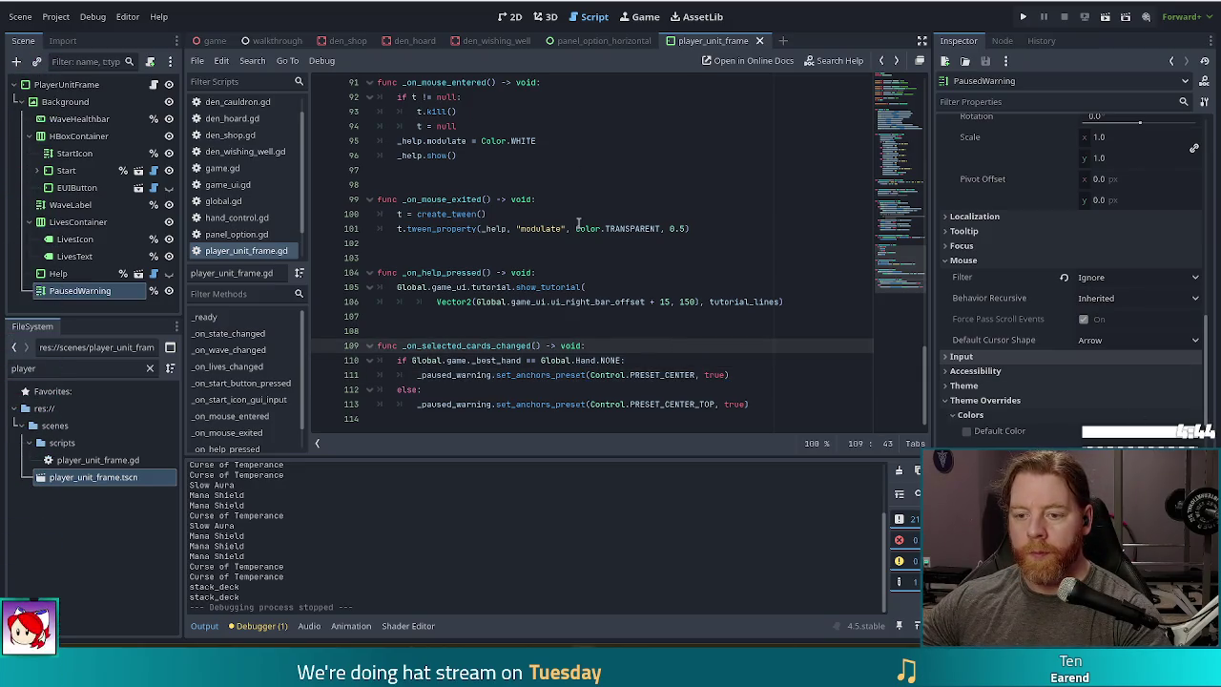
{"action": "mouse_move", "coordinate": [611, 375]}
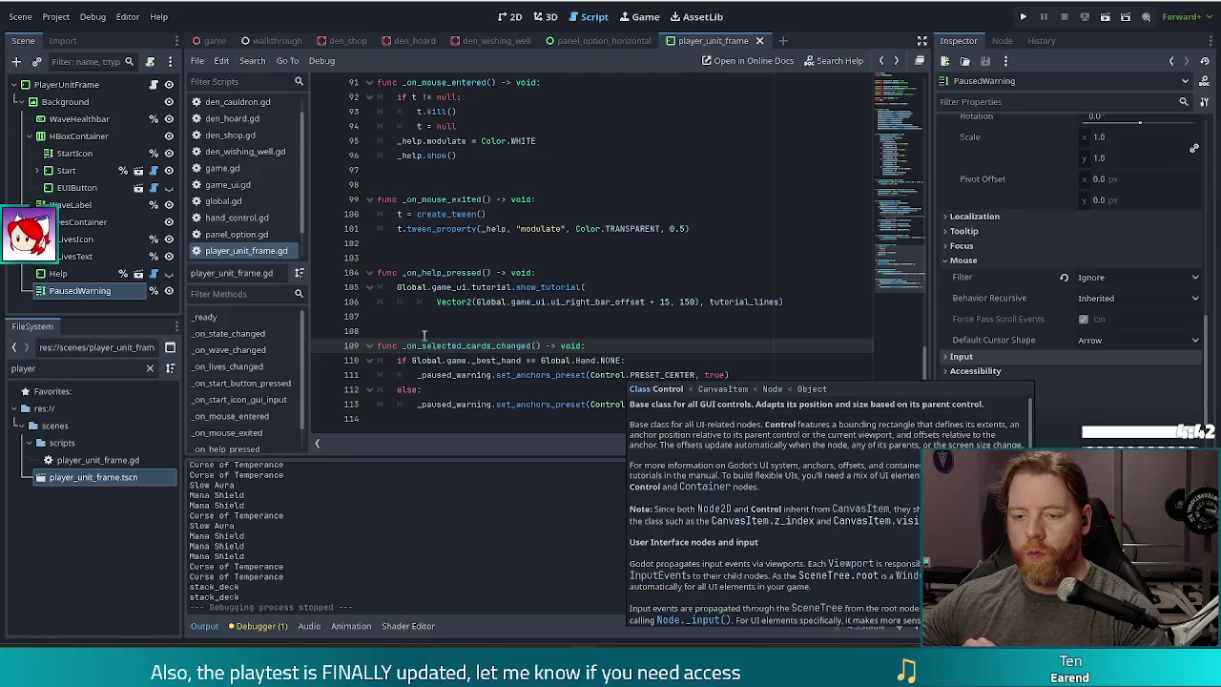
{"action": "left_click", "coordinate": [531, 331]}
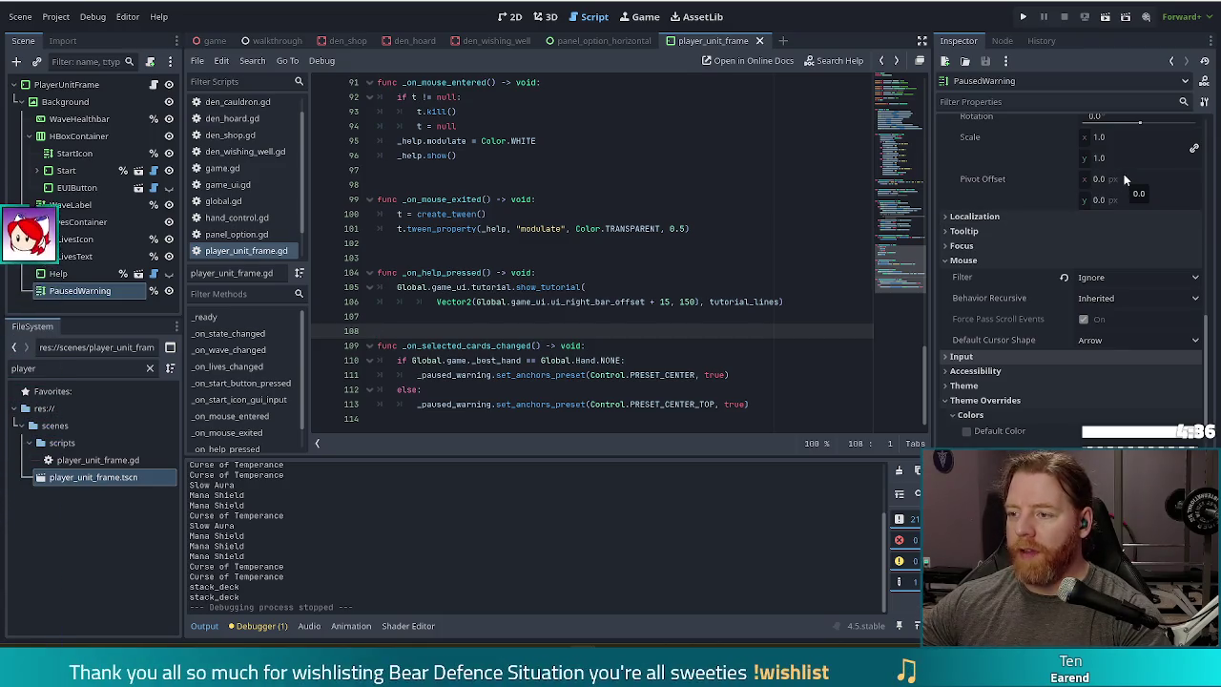
{"action": "left_click", "coordinate": [505, 19]}
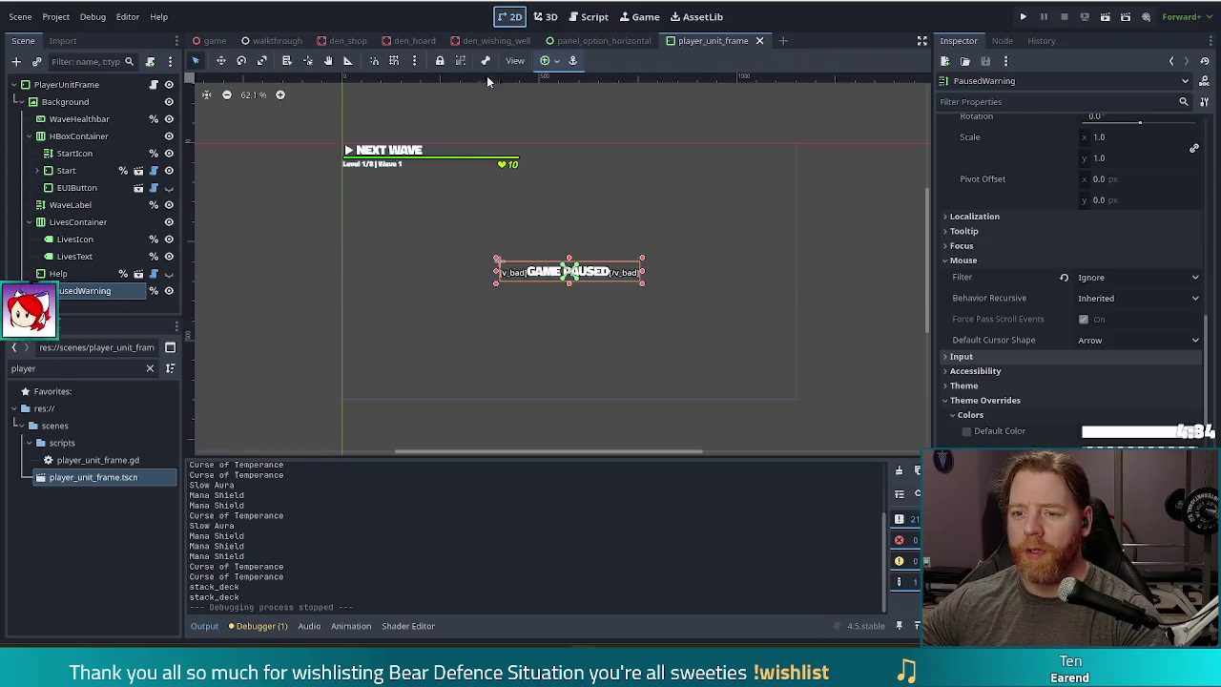
- Nudge the PausedWarning label down to y 339 and save the scene
{"action": "scroll", "coordinate": [578, 287], "scroll_direction": "up", "scroll_amount": 2}
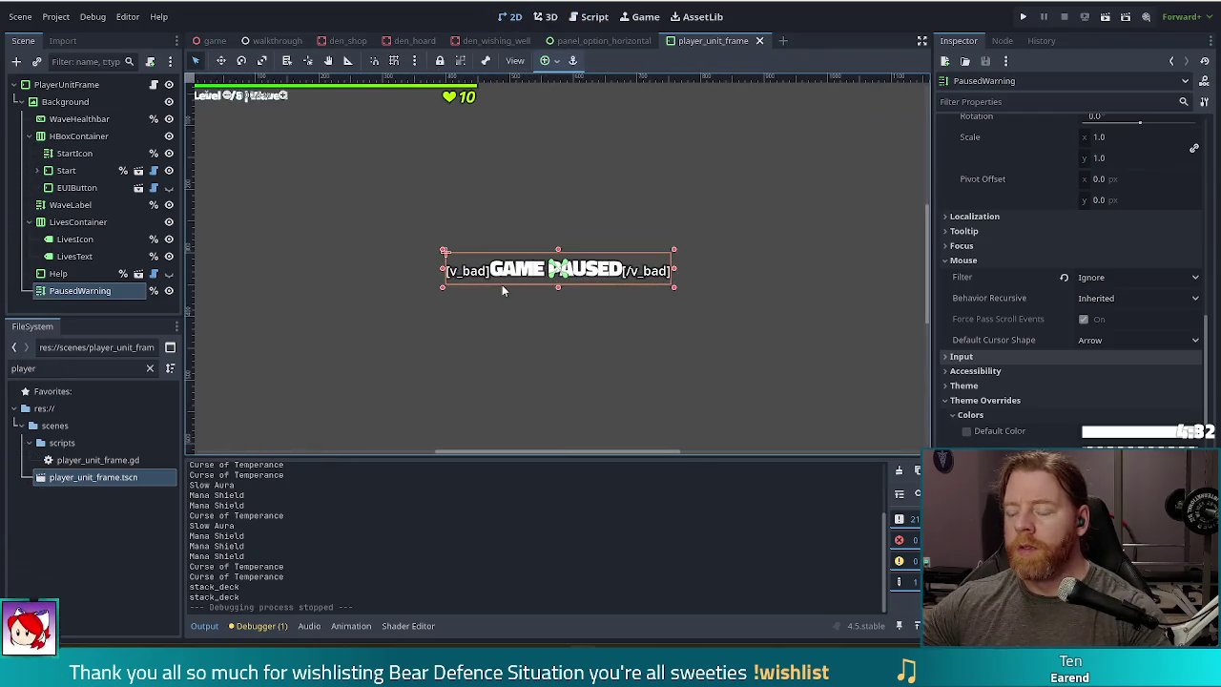
{"action": "scroll", "coordinate": [1024, 284], "scroll_direction": "up", "scroll_amount": 5}
{"action": "left_click_drag", "start_coordinate": [1205, 282], "coordinate": [1204, 126]}
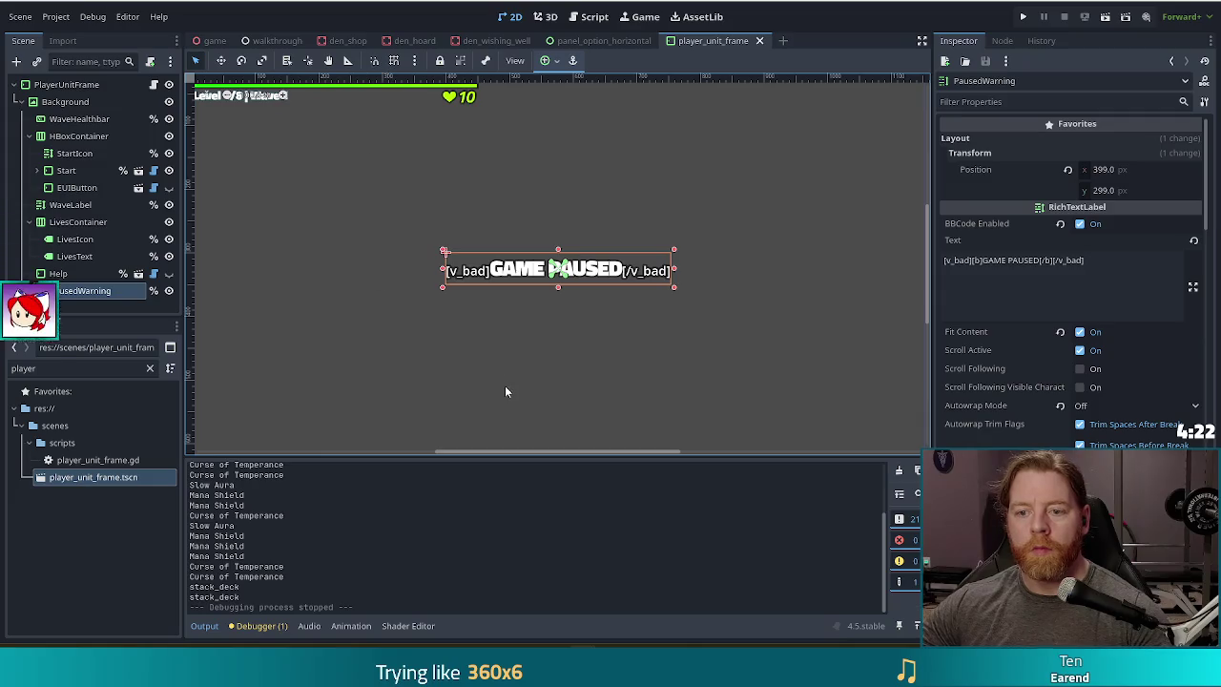
{"action": "key", "text": "Down"}
{"action": "key", "text": "Down"}
{"action": "key", "text": "Down"}
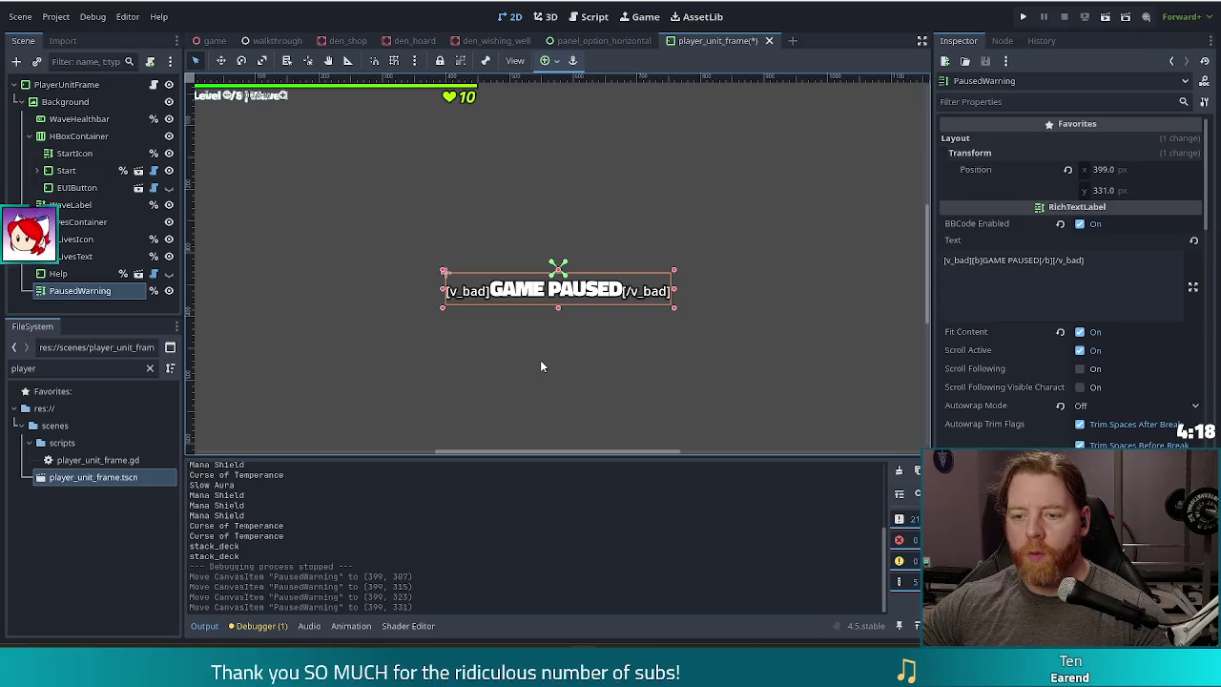
{"action": "key", "text": "Down"}
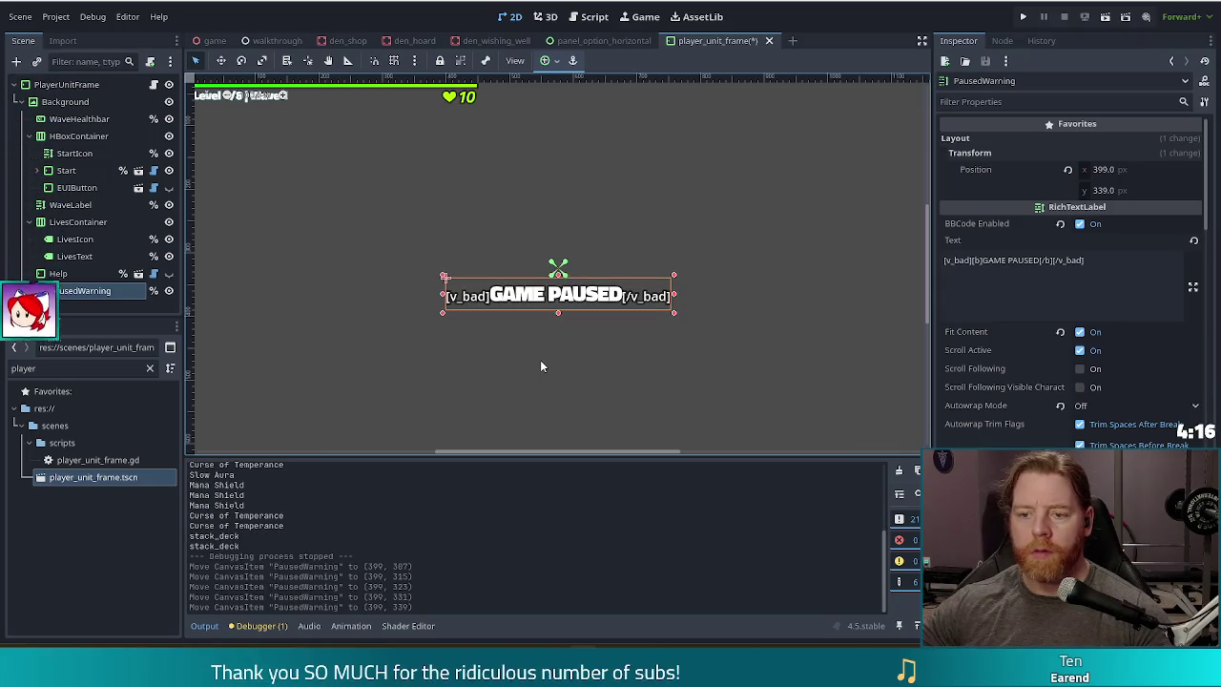
{"action": "key", "text": "ctrl+s"}
{"action": "scroll", "coordinate": [729, 342], "scroll_direction": "down", "scroll_amount": 2}
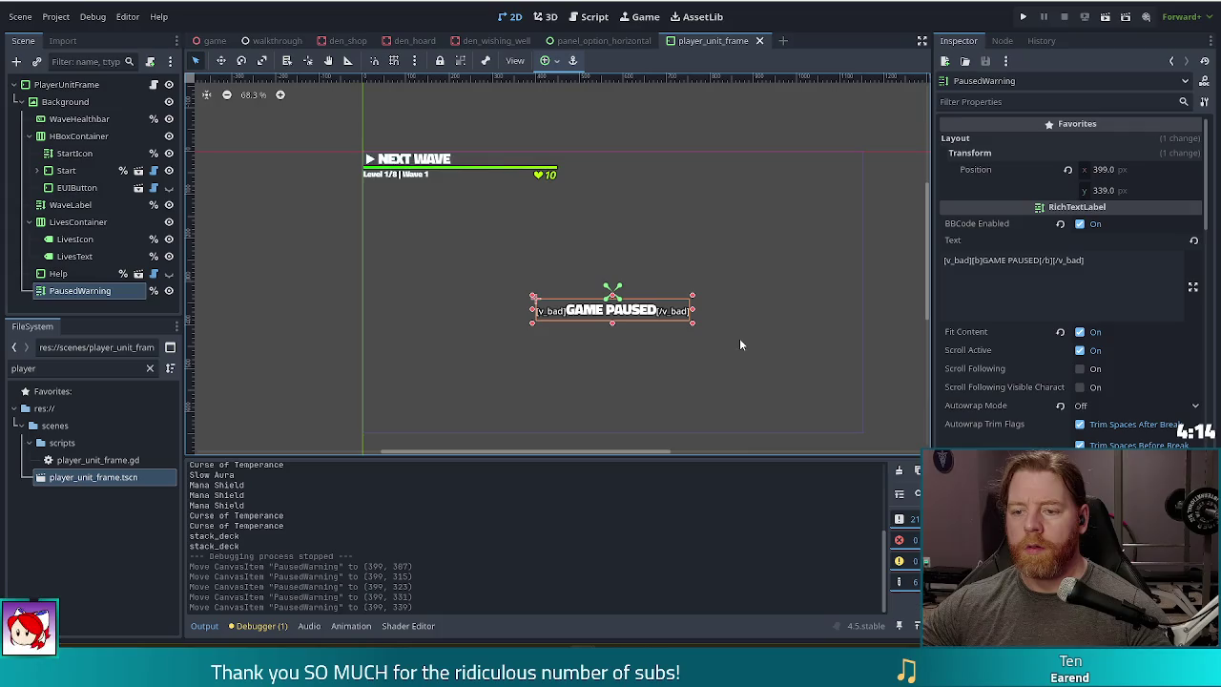
- Run the game, start and pause a wave, and select a card to check the label against the build panel
{"action": "left_click", "coordinate": [1023, 19]}
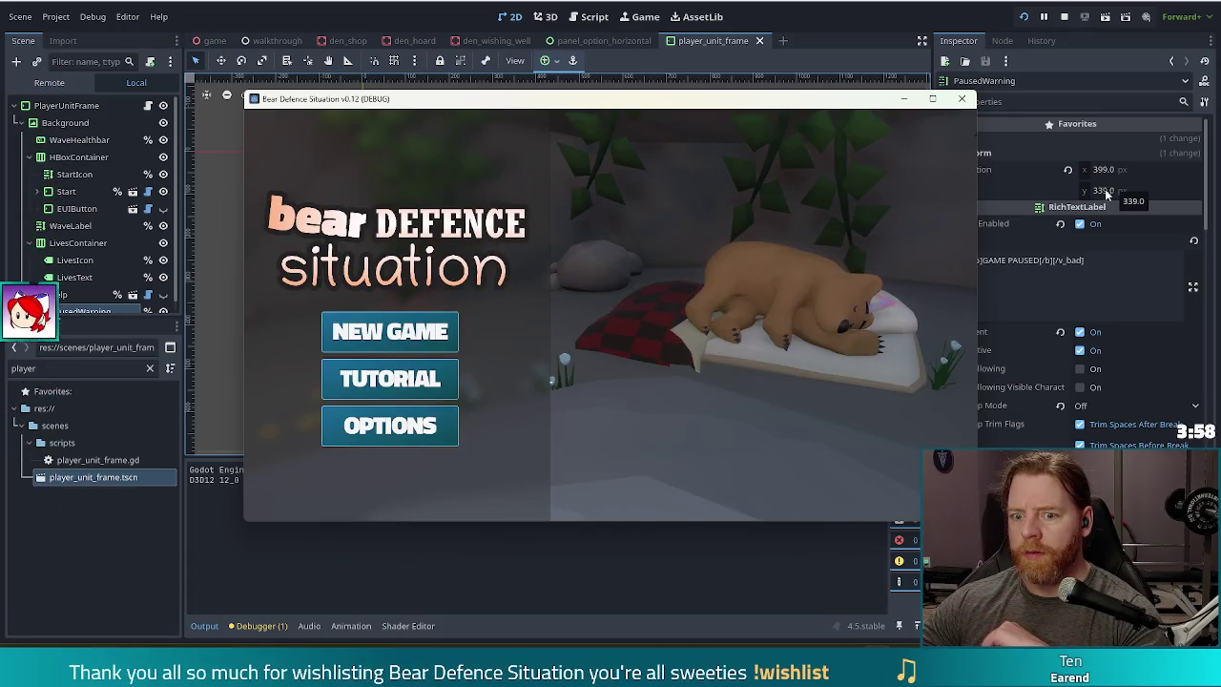
{"action": "left_click", "coordinate": [390, 330]}
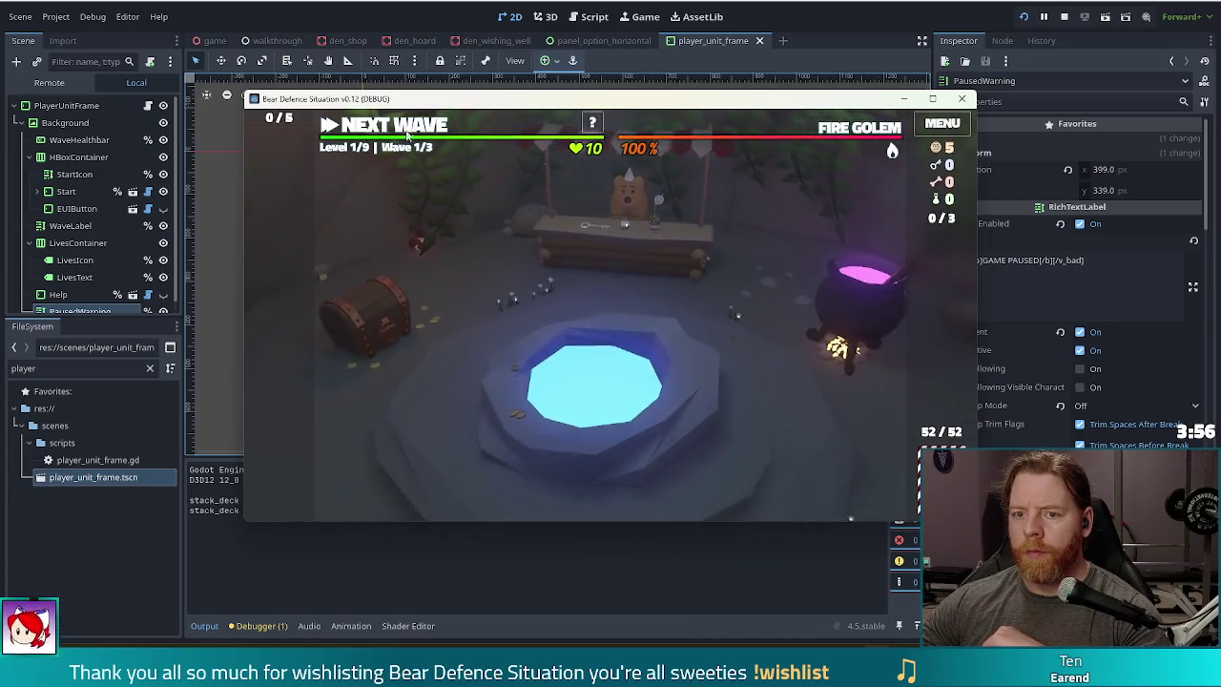
{"action": "key", "text": "space"}
{"action": "key", "text": "space"}
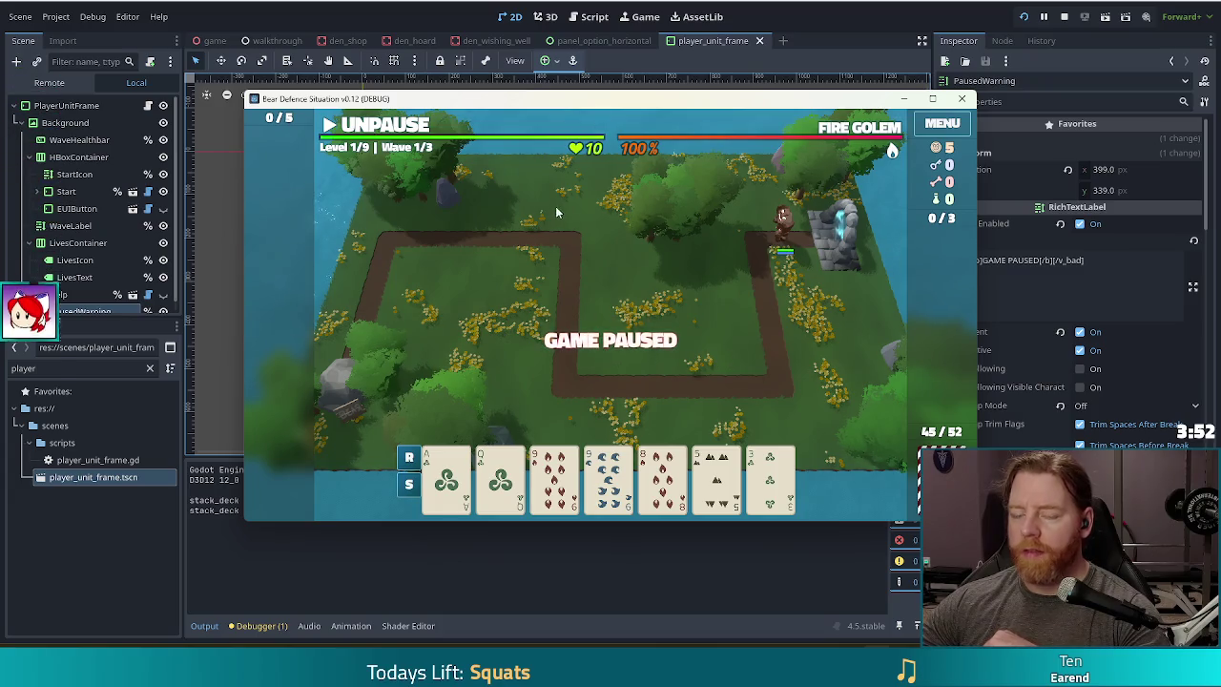
{"action": "left_click", "coordinate": [554, 481]}
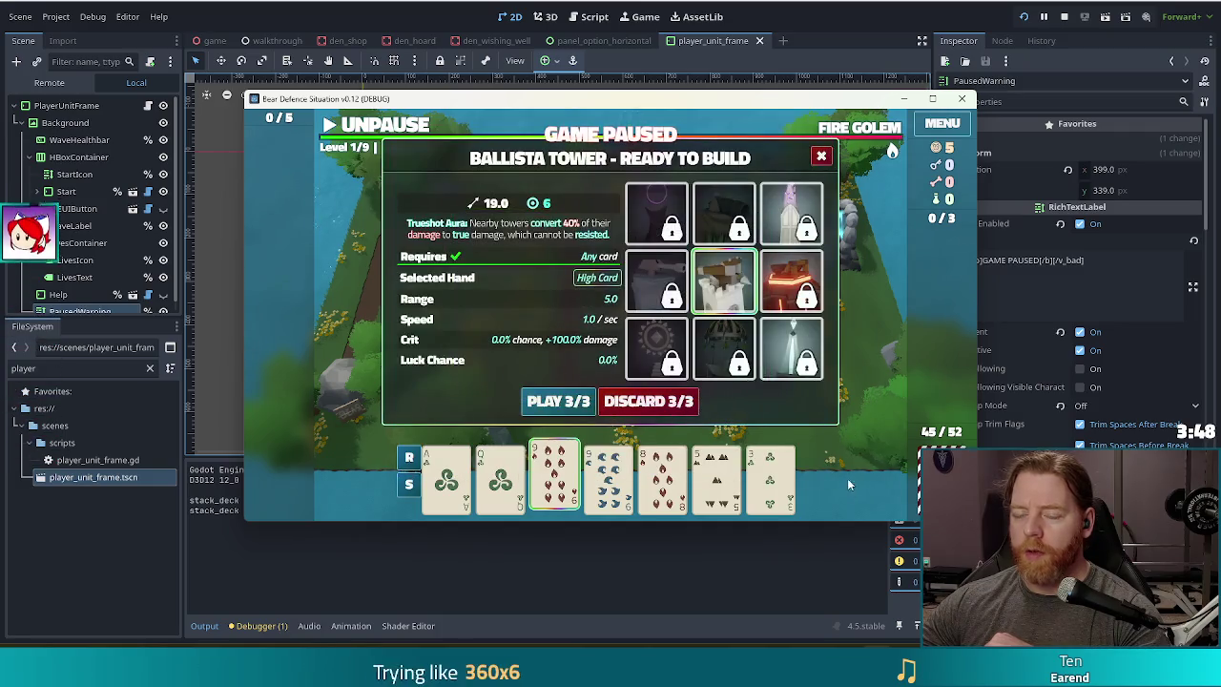
{"action": "left_click", "coordinate": [962, 99]}
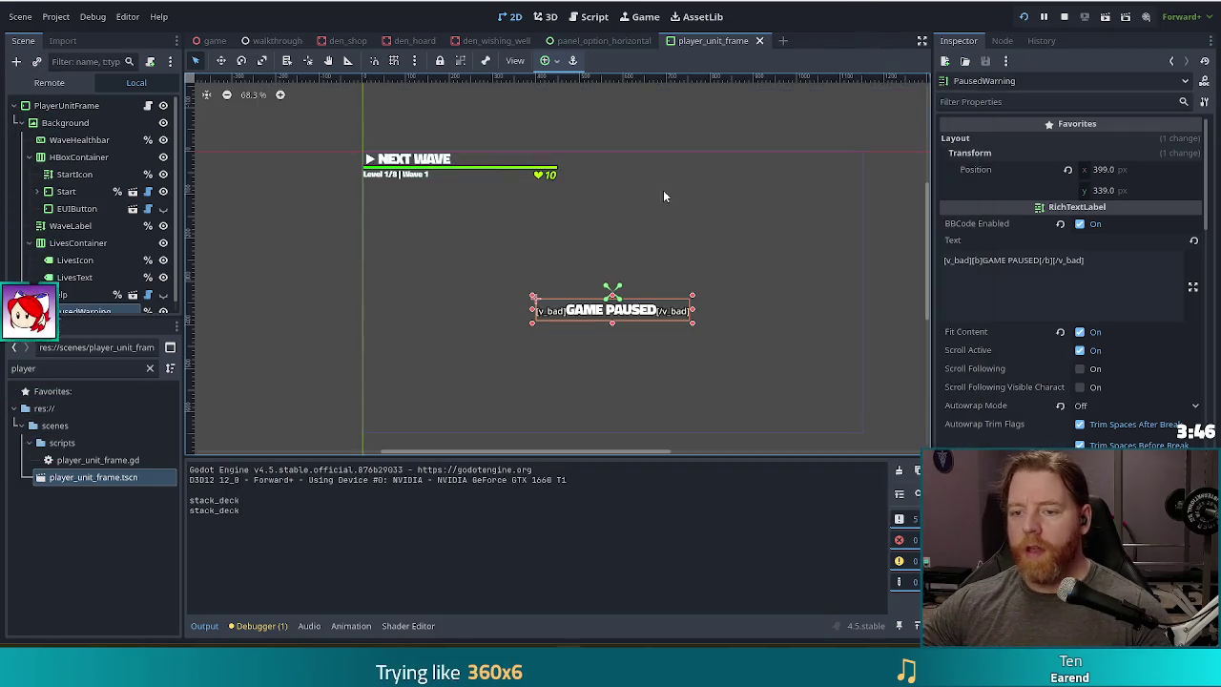
- Move the GAME PAUSED label to y 323 and relaunch the game into a new run
{"action": "key", "text": "shift+Up"}
{"action": "key", "text": "ctrl+s"}
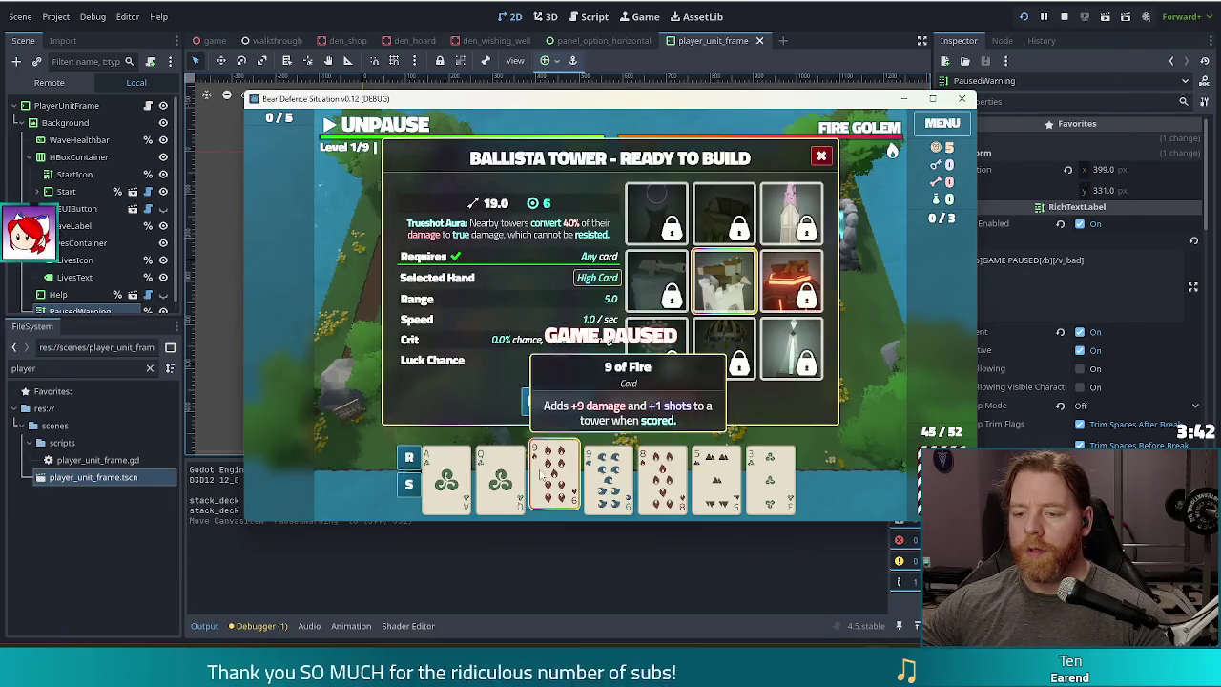
{"action": "left_click", "coordinate": [554, 483]}
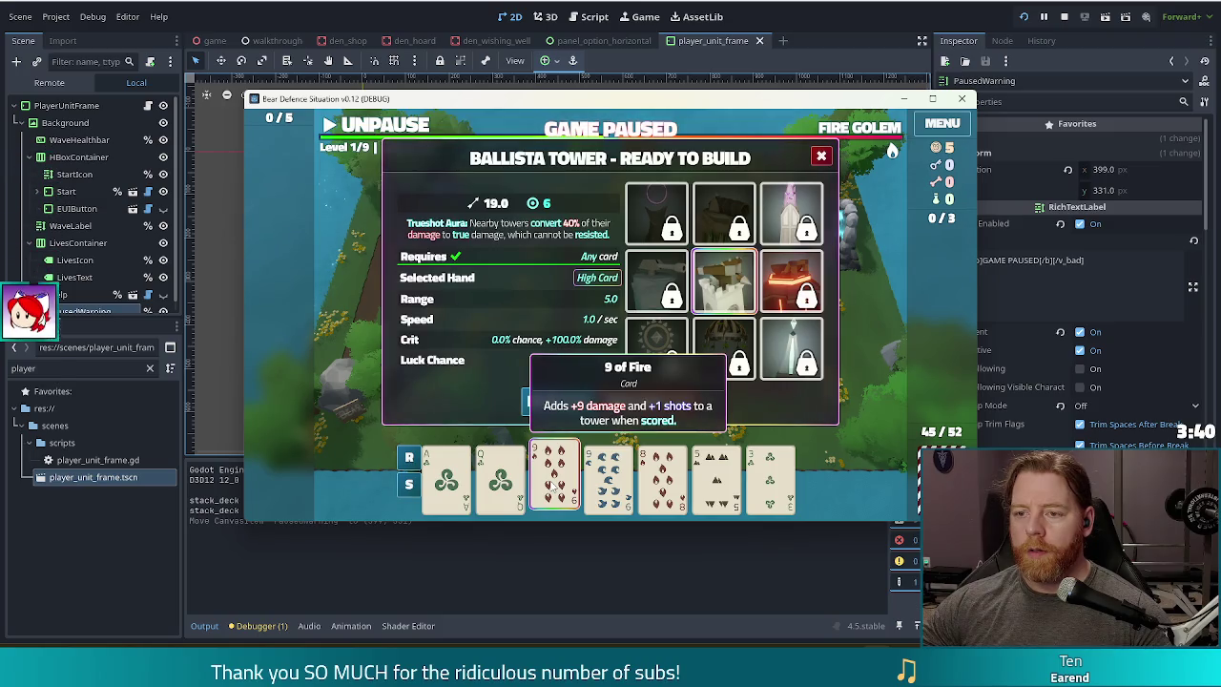
{"action": "key", "text": "F8"}
{"action": "key", "text": "ctrl+z"}
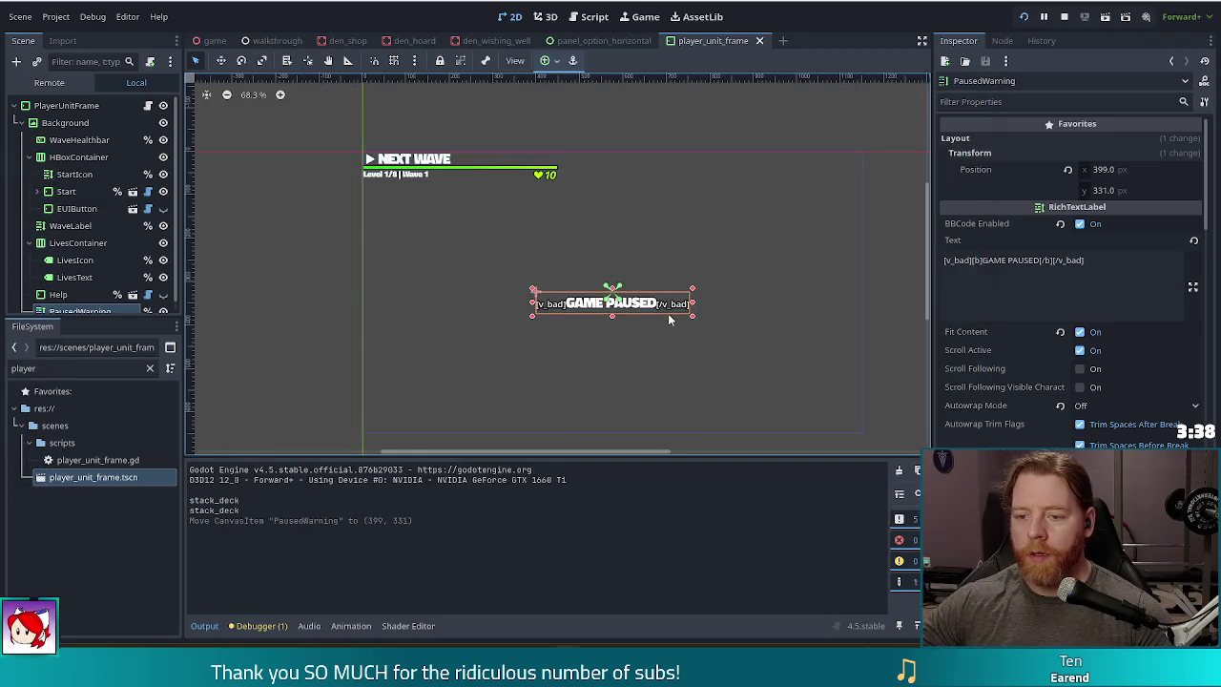
{"action": "key", "text": "F5"}
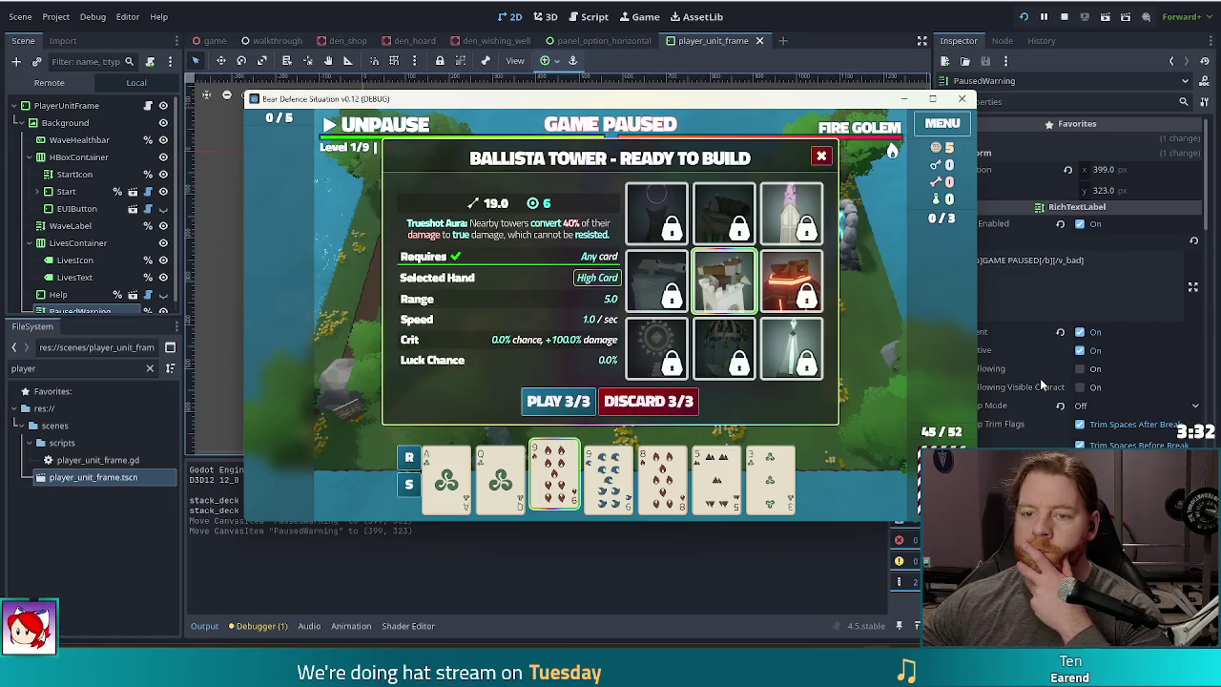
{"action": "left_click", "coordinate": [1025, 15]}
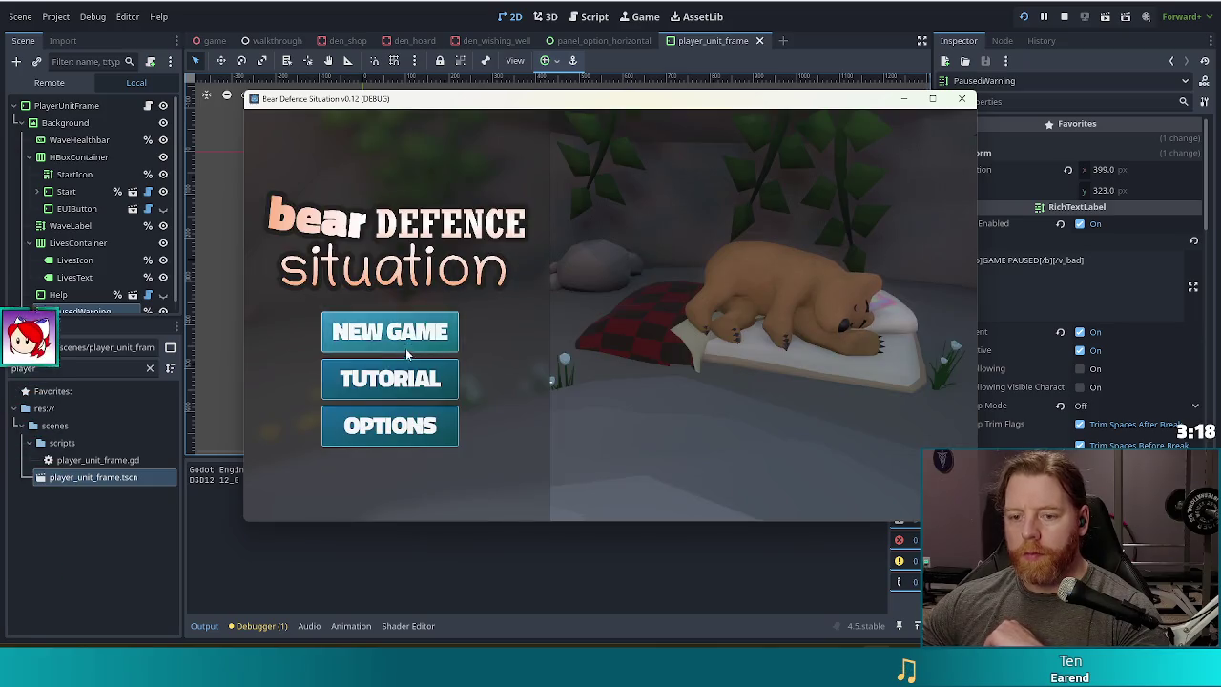
{"action": "left_click", "coordinate": [406, 349]}
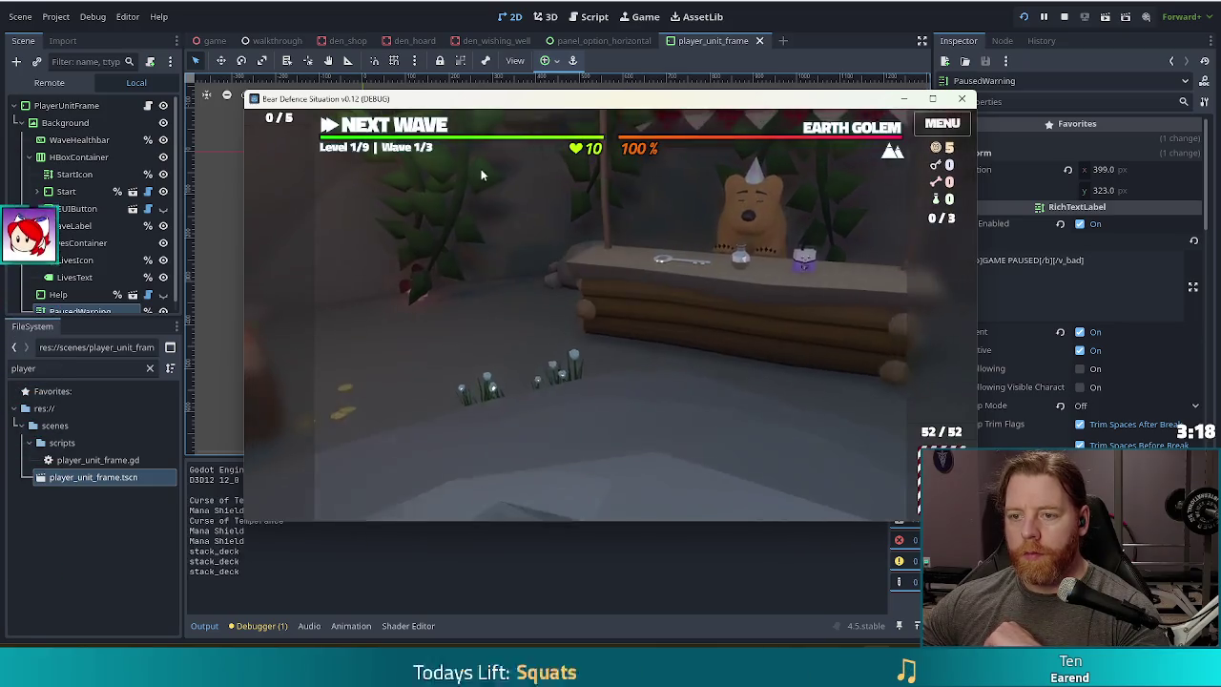
- Toggle pause on the level and preview the Ballista Tower panel for the Queen of Wind card
{"action": "left_click", "coordinate": [396, 129]}
{"action": "left_click", "coordinate": [377, 127]}
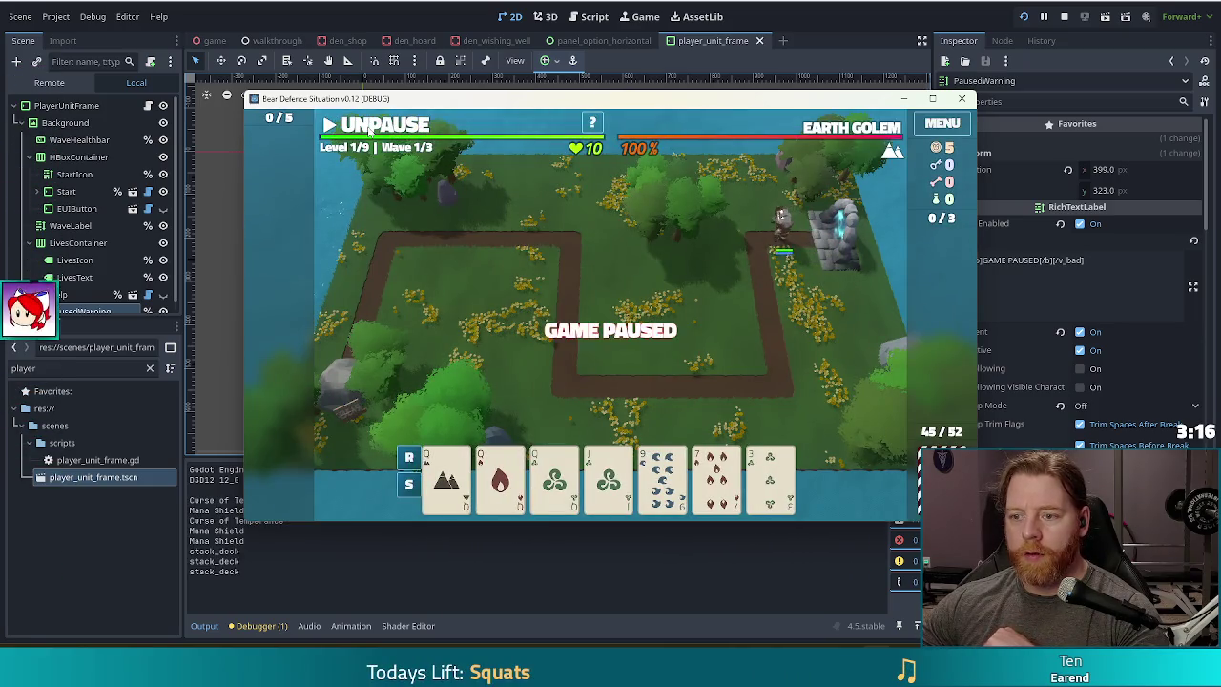
{"action": "left_click", "coordinate": [374, 129]}
{"action": "left_click", "coordinate": [372, 131]}
{"action": "left_click", "coordinate": [370, 128]}
{"action": "left_click", "coordinate": [370, 128]}
{"action": "left_click", "coordinate": [563, 486]}
{"action": "left_click", "coordinate": [569, 491]}
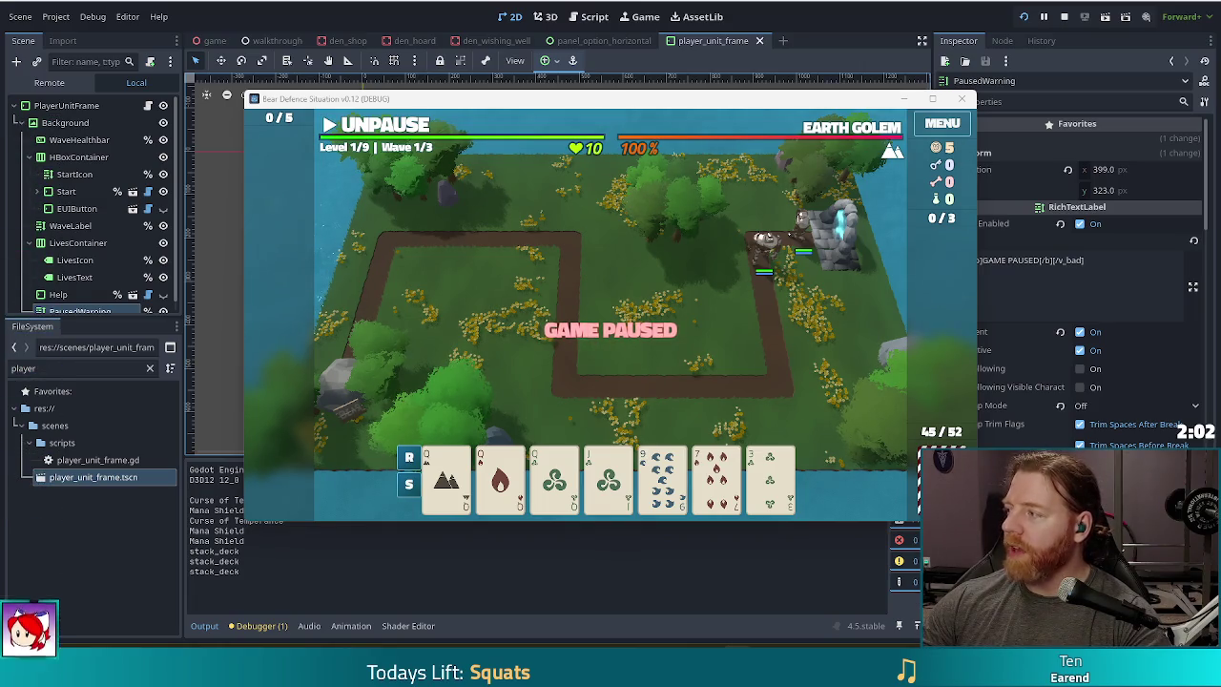
- Build a Ballista tower from three cards, place it mid-map, view its stats, then stop the game
{"action": "left_click", "coordinate": [446, 477]}
{"action": "left_click", "coordinate": [501, 477]}
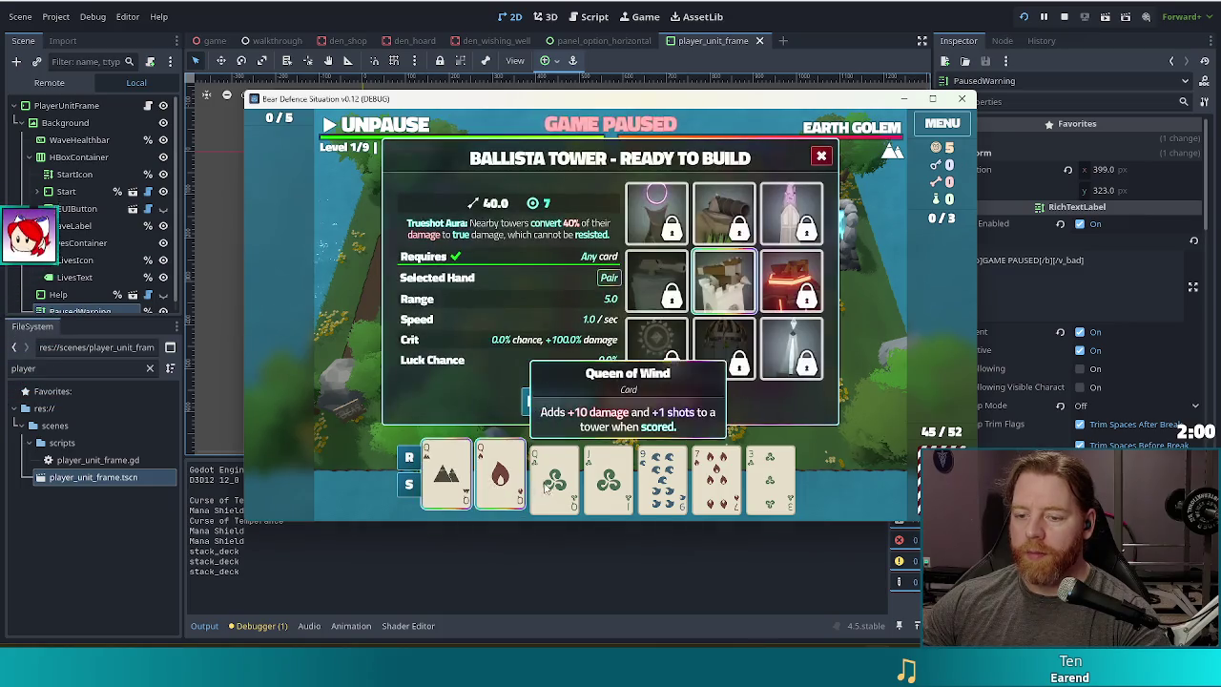
{"action": "left_click", "coordinate": [546, 484]}
{"action": "left_click", "coordinate": [559, 401]}
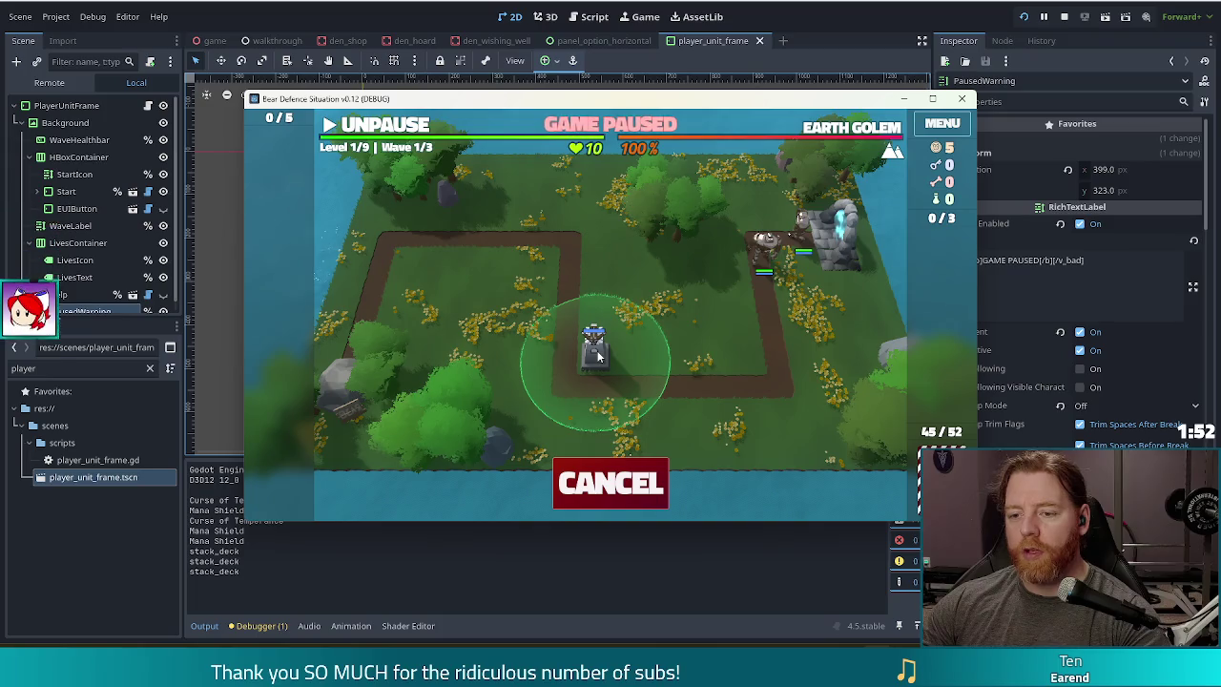
{"action": "left_click", "coordinate": [596, 355]}
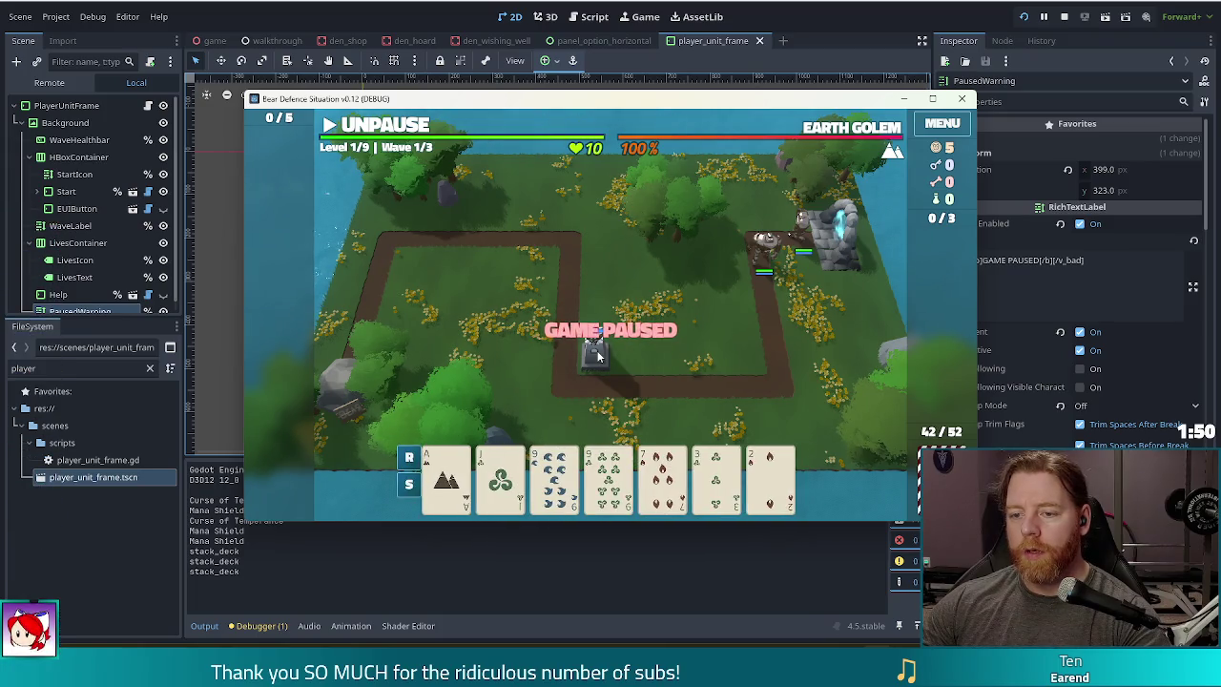
{"action": "left_click", "coordinate": [598, 360]}
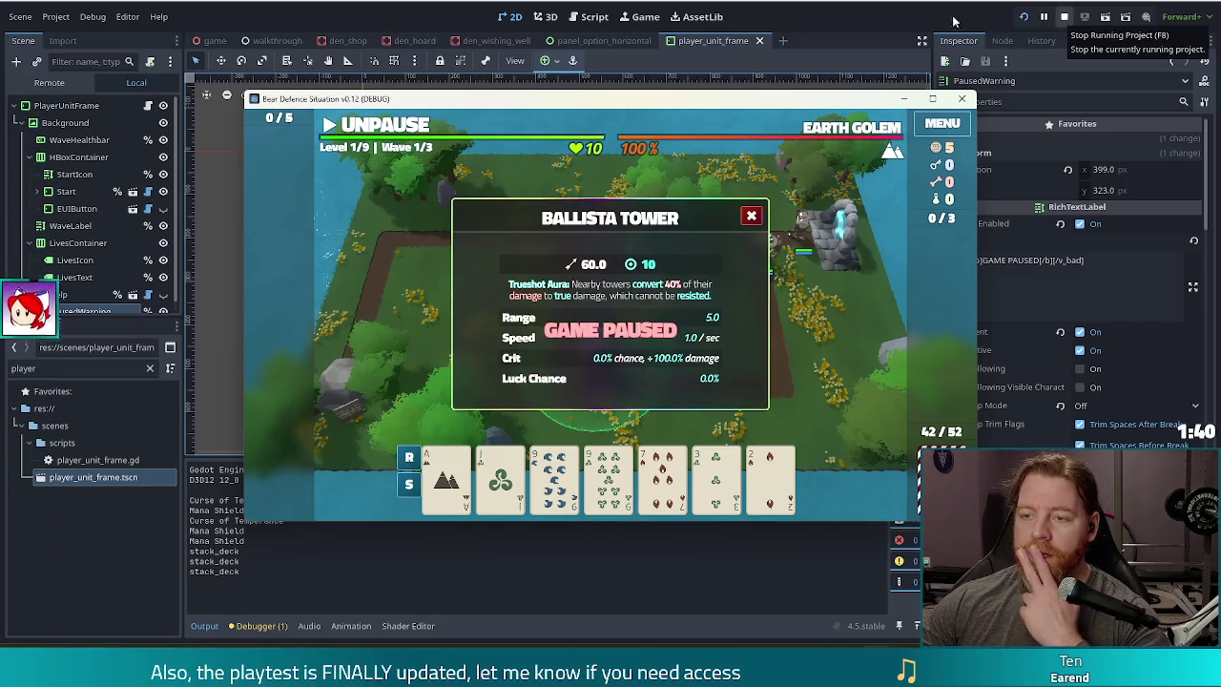
{"action": "left_click", "coordinate": [1064, 16]}
{"action": "left_click", "coordinate": [586, 18]}
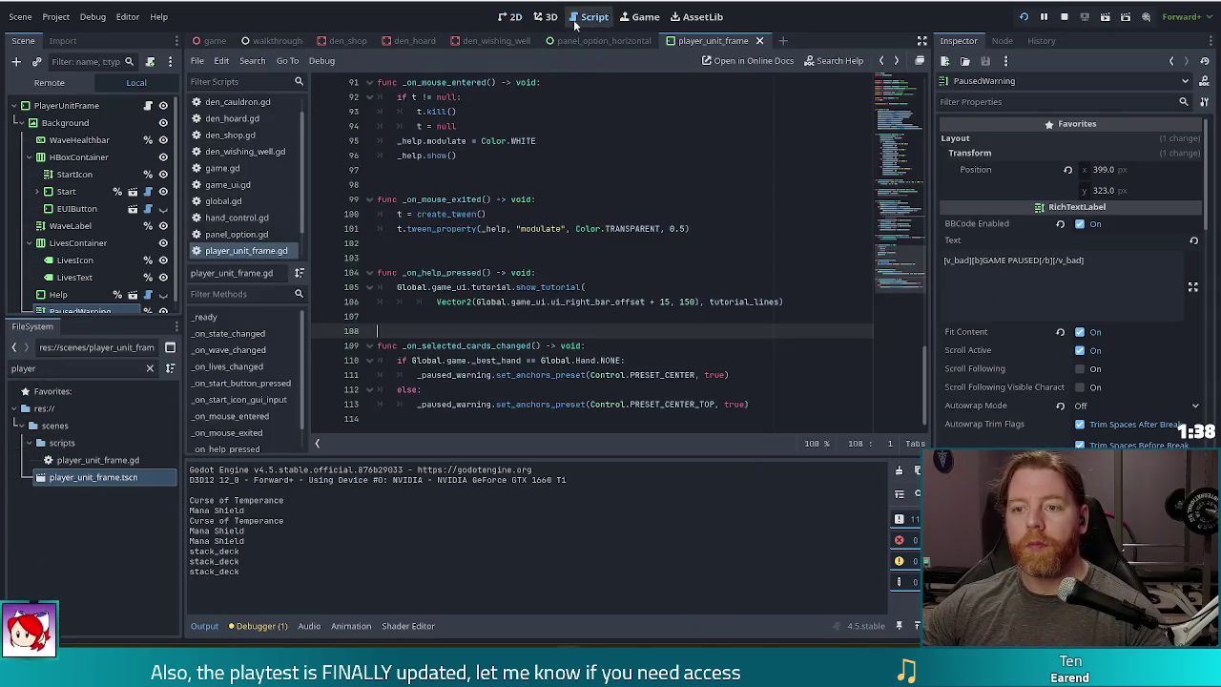
- Find tower_selected across the project and open its declaration at line 23 of tower_selection_ui.gd
{"action": "left_click", "coordinate": [504, 260]}
{"action": "key", "text": "ctrl+shift+f"}
{"action": "type", "text": "te"}
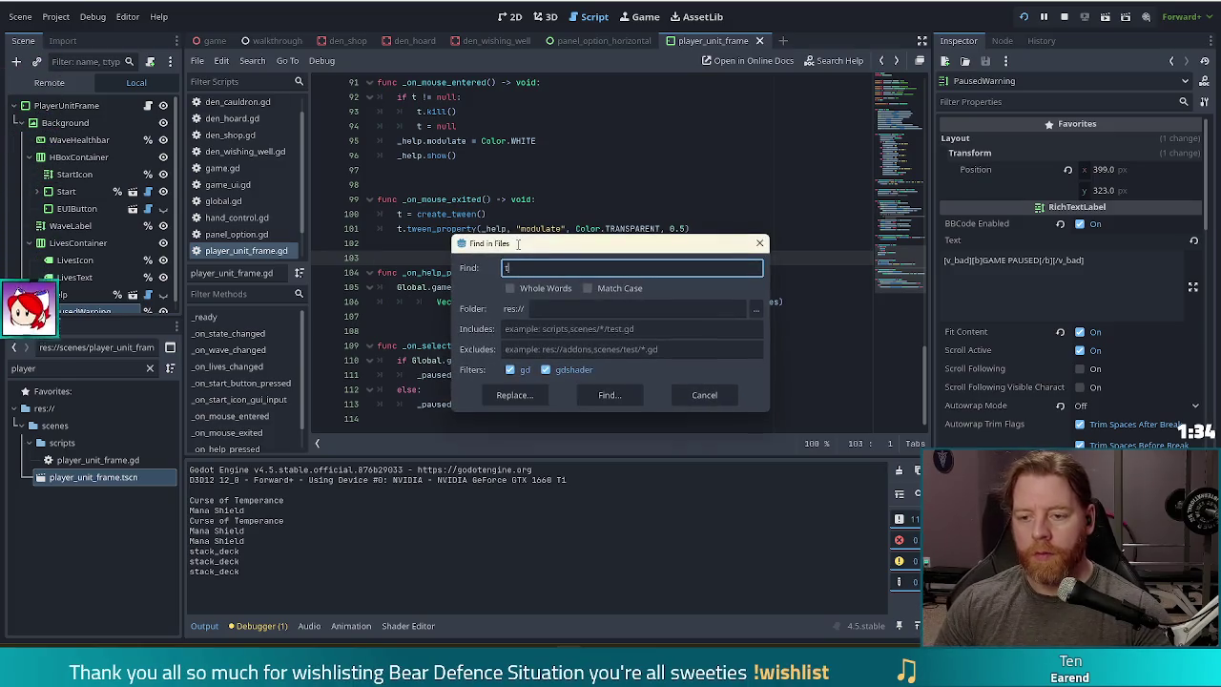
{"action": "type", "text": "d"}
{"action": "key", "text": "Return"}
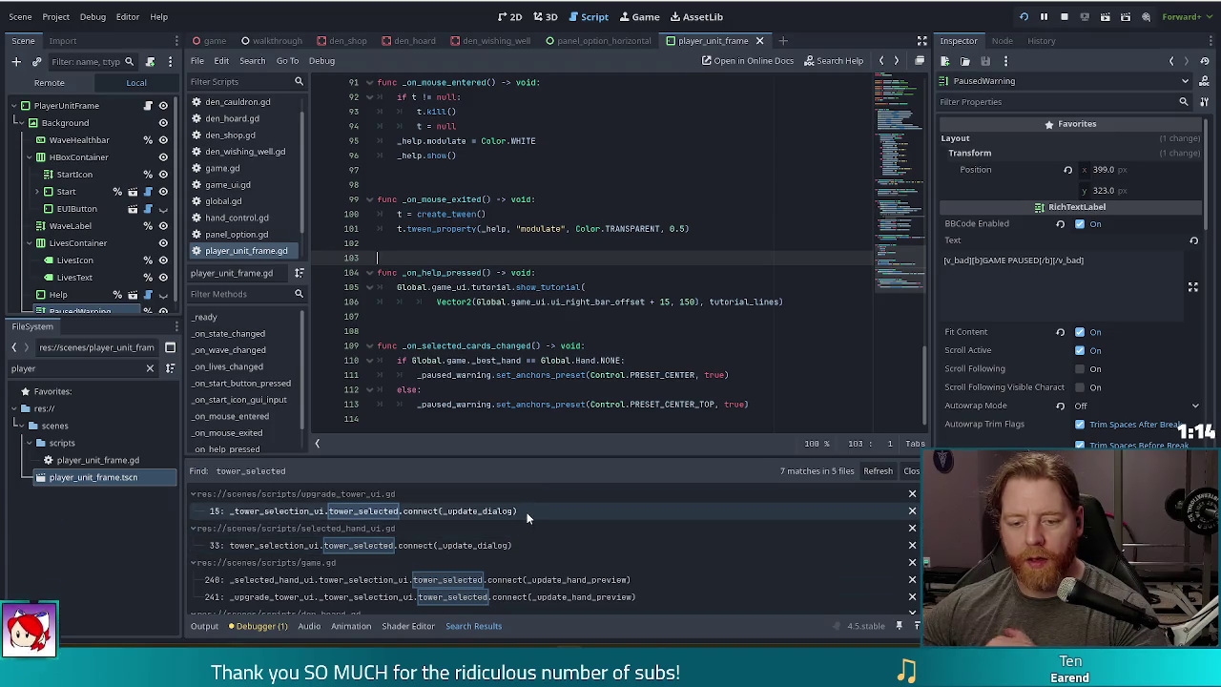
{"action": "scroll", "coordinate": [594, 528], "scroll_direction": "down", "scroll_amount": 3}
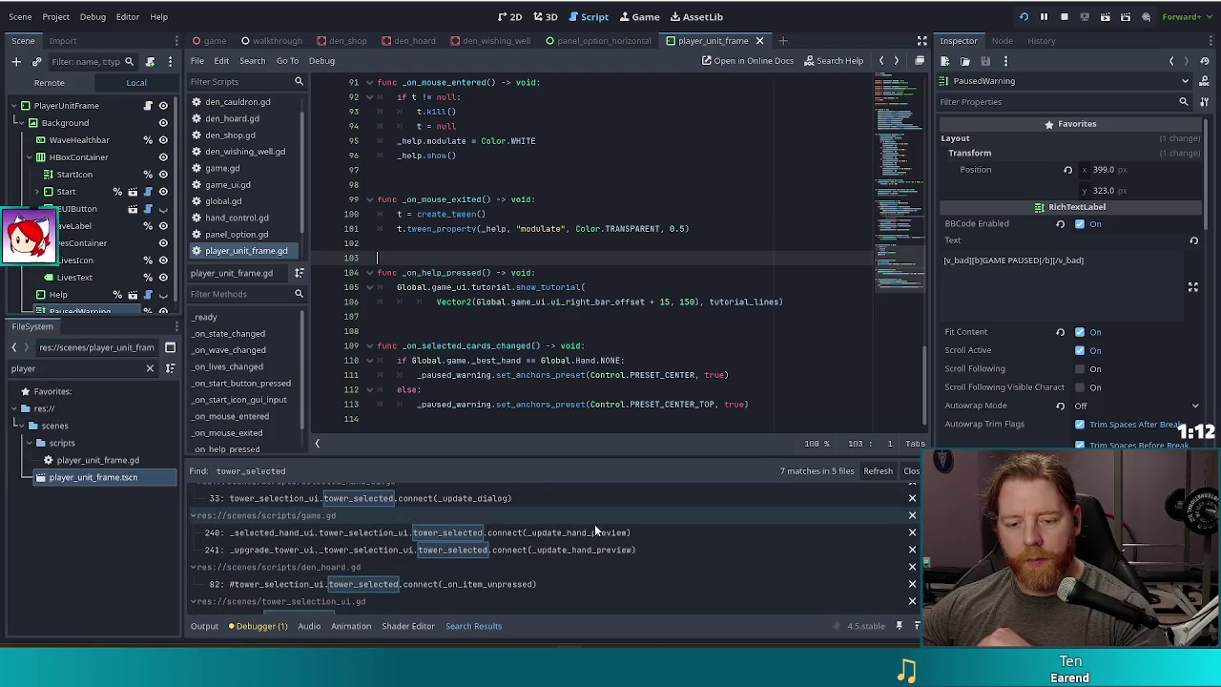
{"action": "scroll", "coordinate": [594, 524], "scroll_direction": "down", "scroll_amount": 1}
{"action": "scroll", "coordinate": [594, 524], "scroll_direction": "down", "scroll_amount": 1}
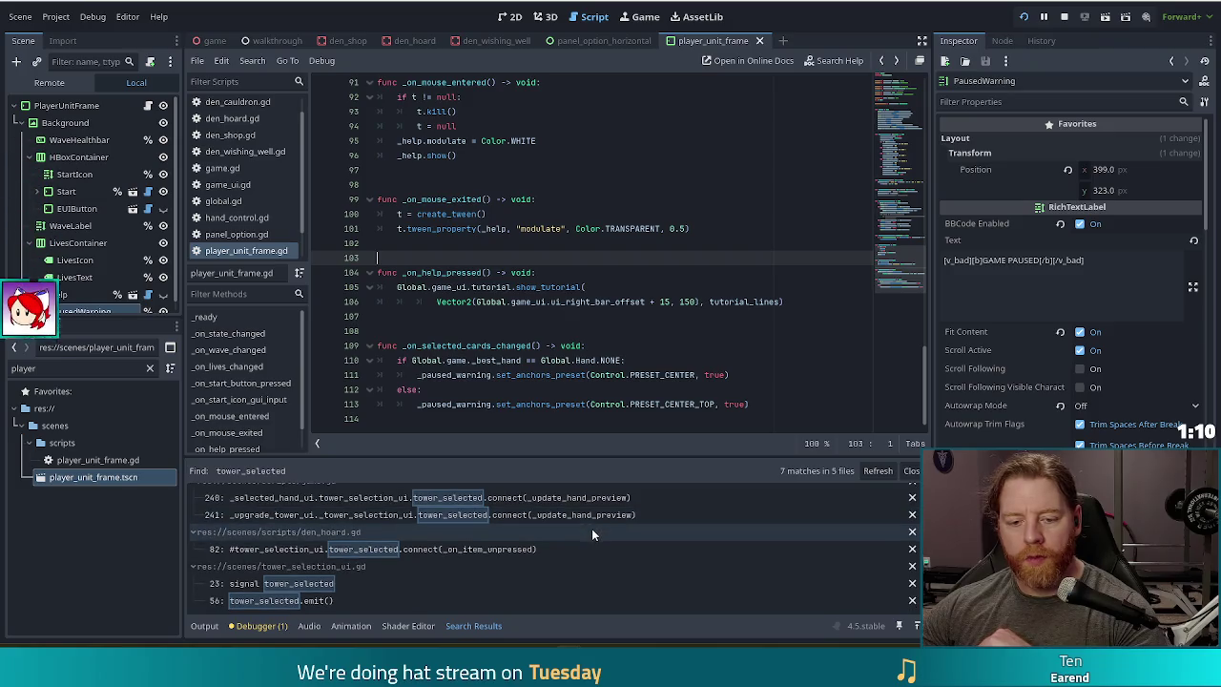
{"action": "left_click", "coordinate": [335, 583]}
{"action": "scroll", "coordinate": [903, 113], "scroll_direction": "up", "scroll_amount": 3}
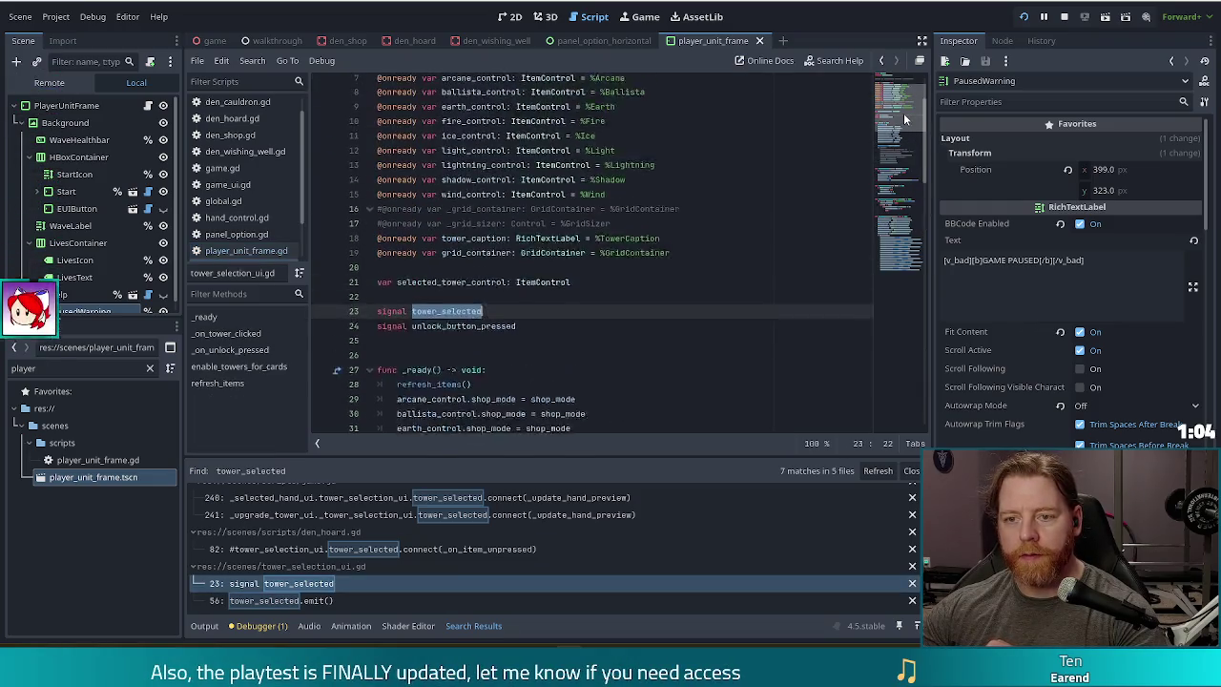
{"action": "scroll", "coordinate": [906, 108], "scroll_direction": "down", "scroll_amount": 8}
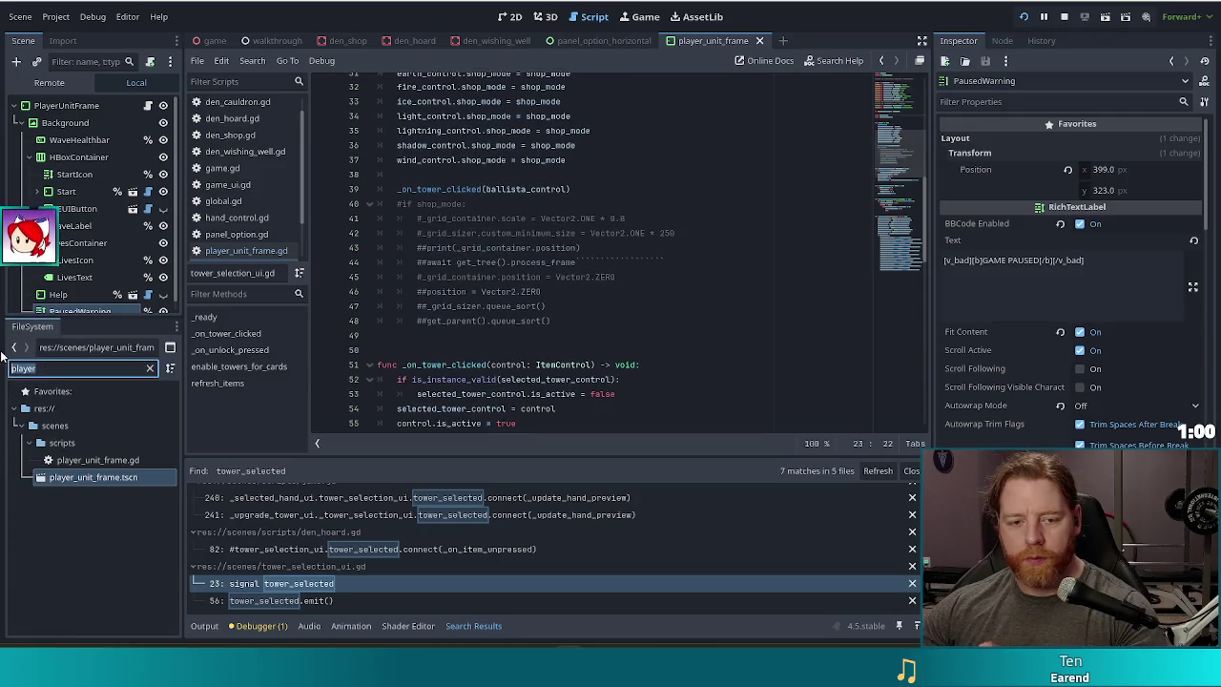
- Filter the files for tower_3 and open tower_3d.gd to browse its methods
{"action": "double_click", "coordinate": [24, 369]}
{"action": "type", "text": "tower_3d"}
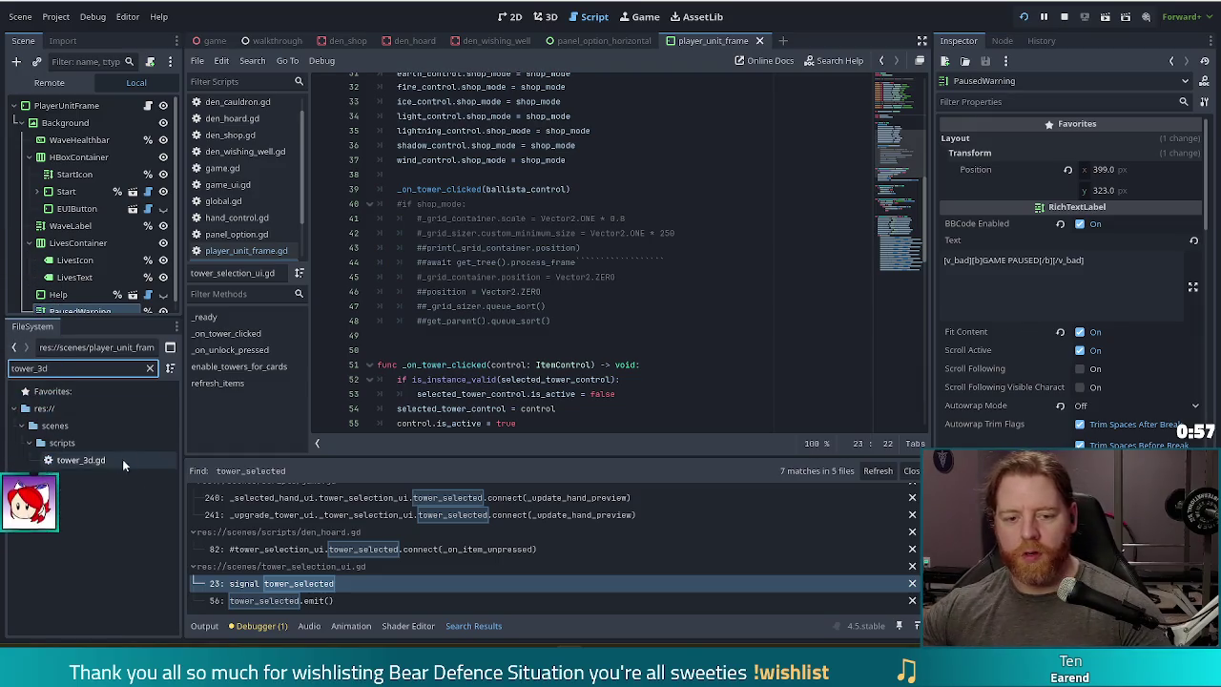
{"action": "double_click", "coordinate": [93, 465]}
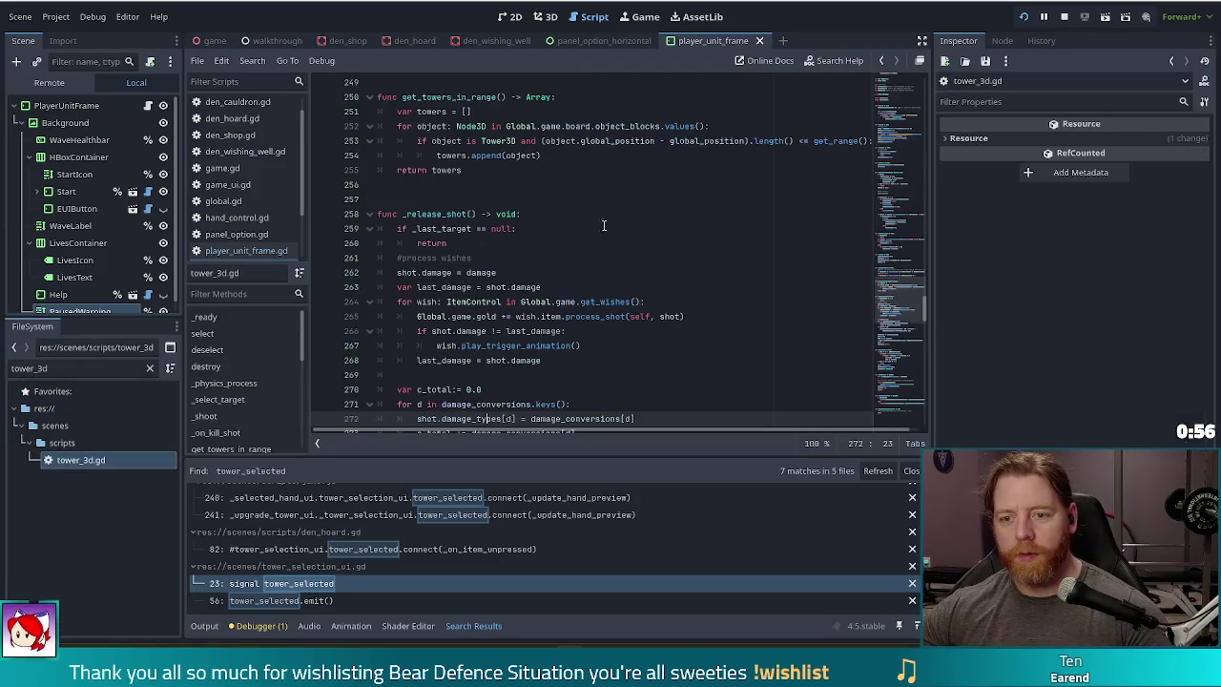
{"action": "left_click", "coordinate": [896, 90]}
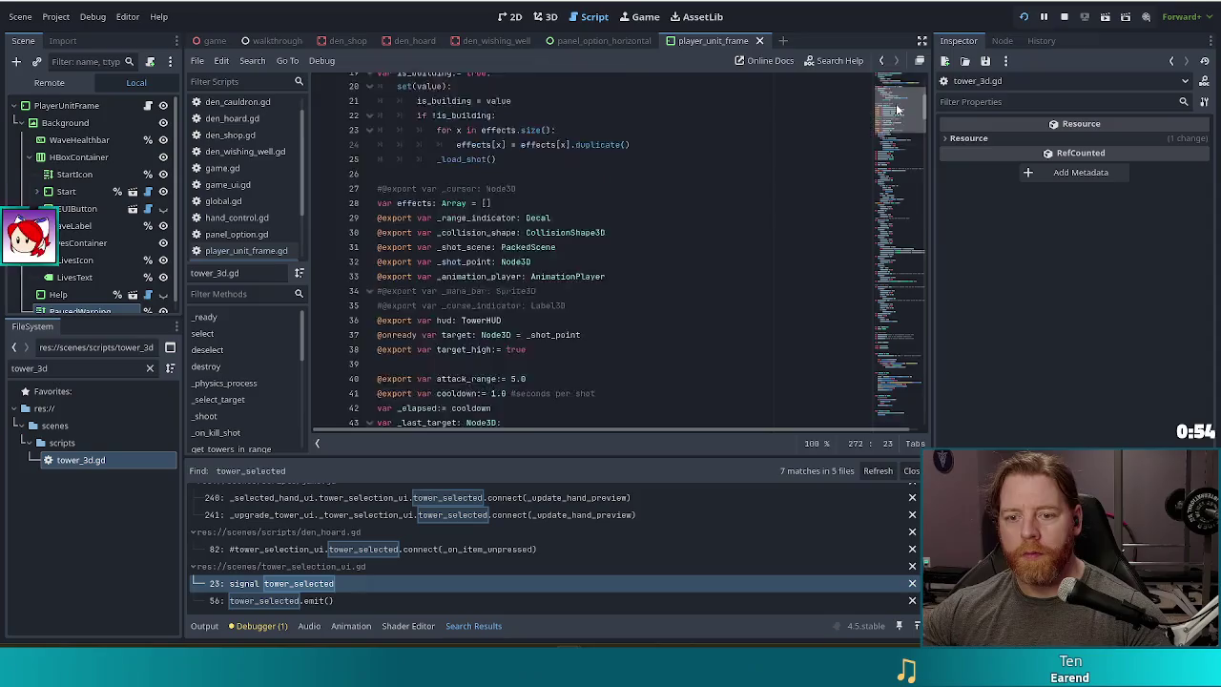
{"action": "left_click_drag", "start_coordinate": [906, 89], "coordinate": [899, 183]}
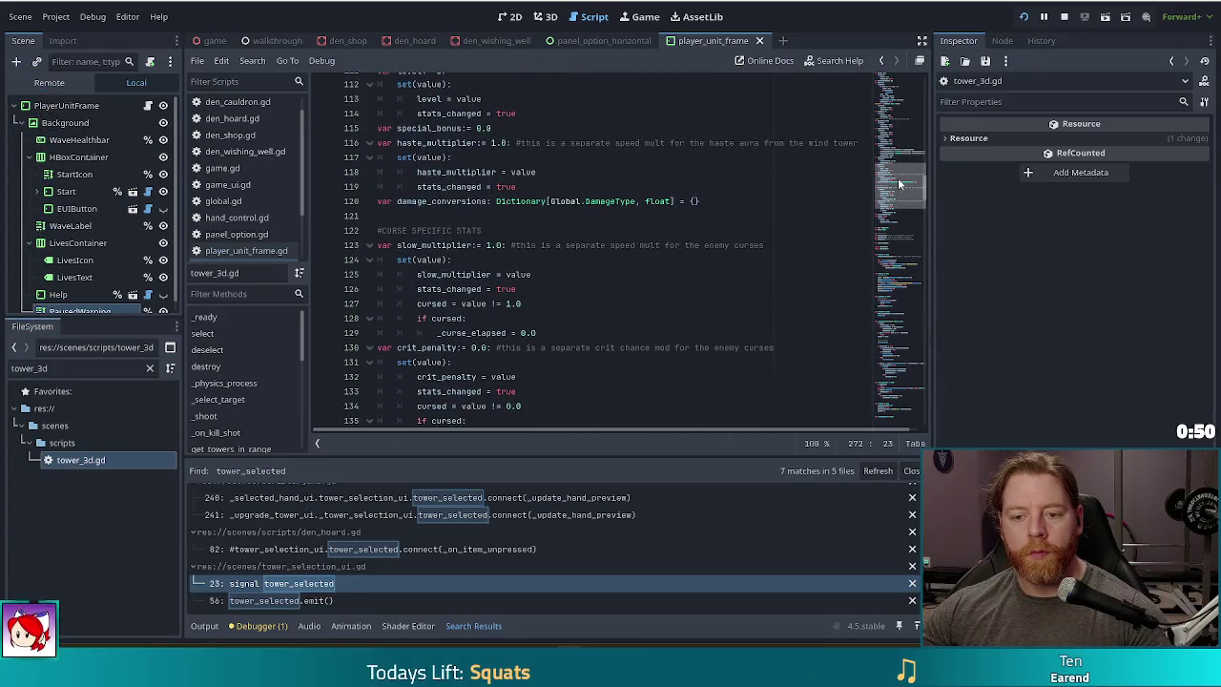
{"action": "scroll", "coordinate": [241, 343], "scroll_direction": "down", "scroll_amount": 2}
{"action": "scroll", "coordinate": [240, 345], "scroll_direction": "down", "scroll_amount": 5}
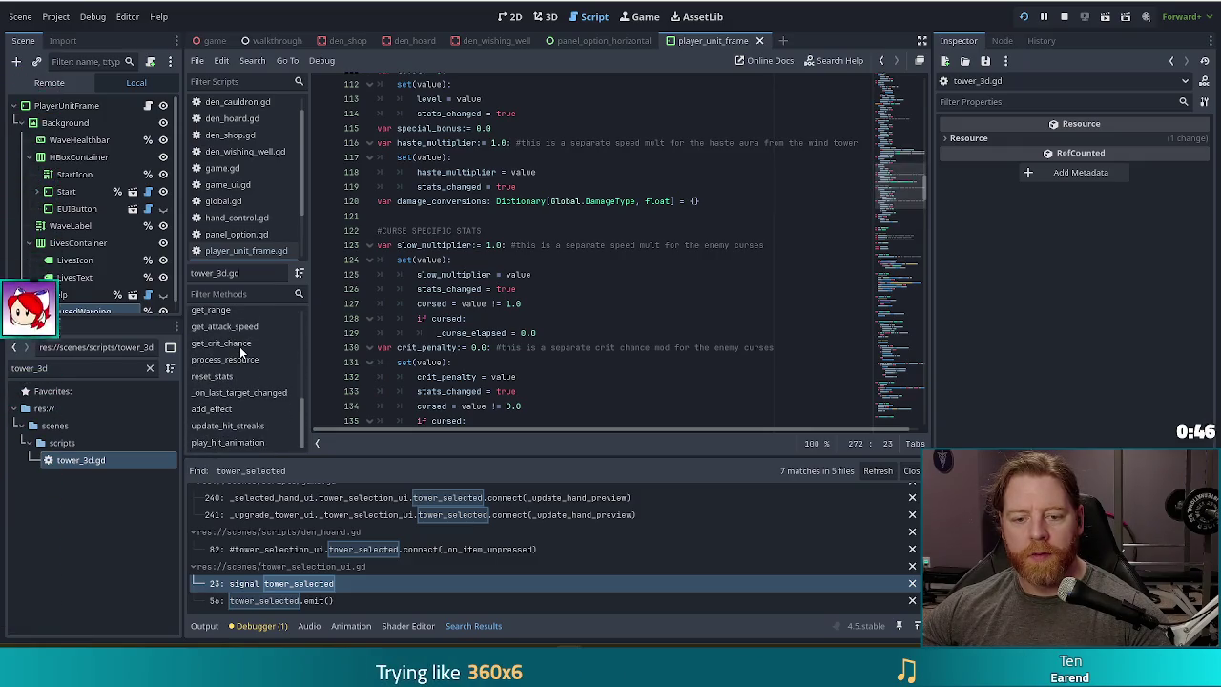
{"action": "scroll", "coordinate": [253, 395], "scroll_direction": "up", "scroll_amount": 3}
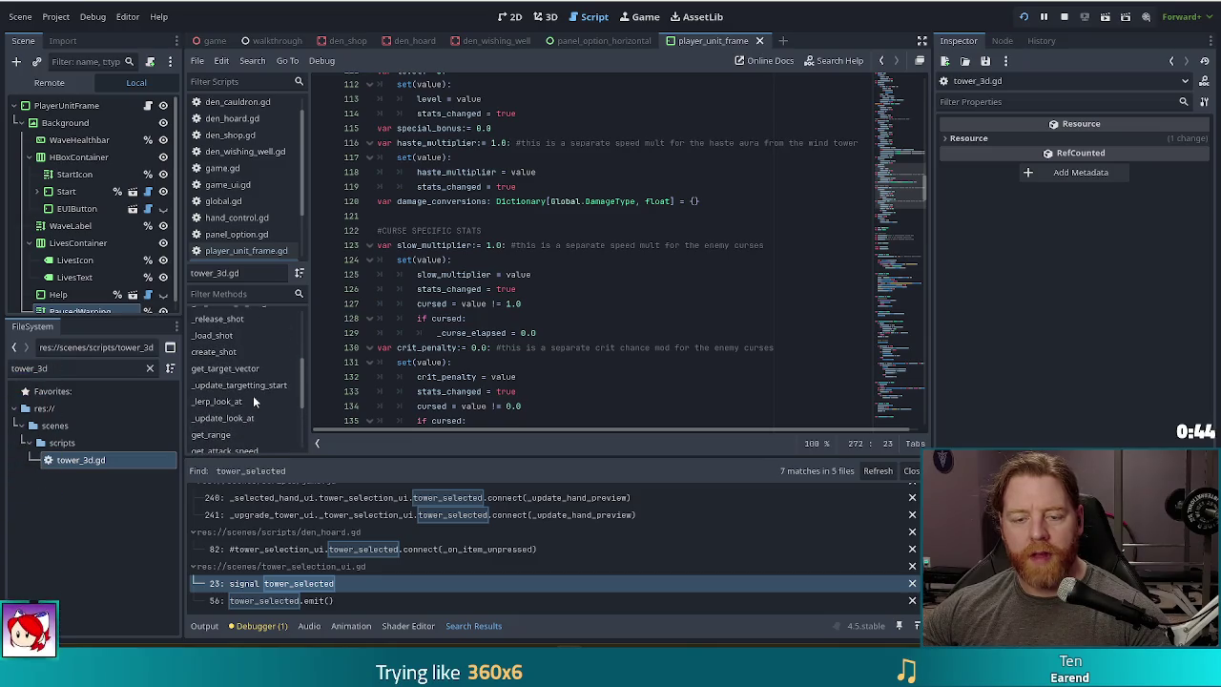
{"action": "scroll", "coordinate": [254, 386], "scroll_direction": "up", "scroll_amount": 4}
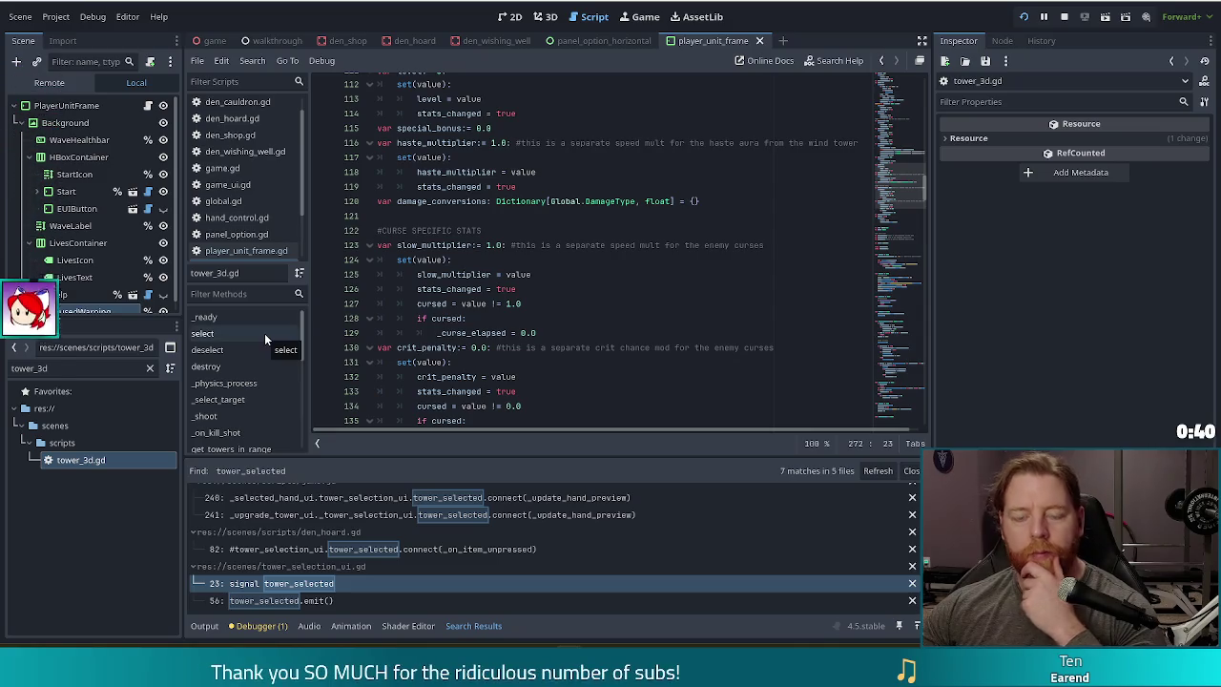
- Open game.gd line 241, where tower_selected connects to _update_hand_preview
{"action": "right_click", "coordinate": [57, 370]}
{"action": "key", "text": "Escape"}
{"action": "left_click", "coordinate": [332, 516]}
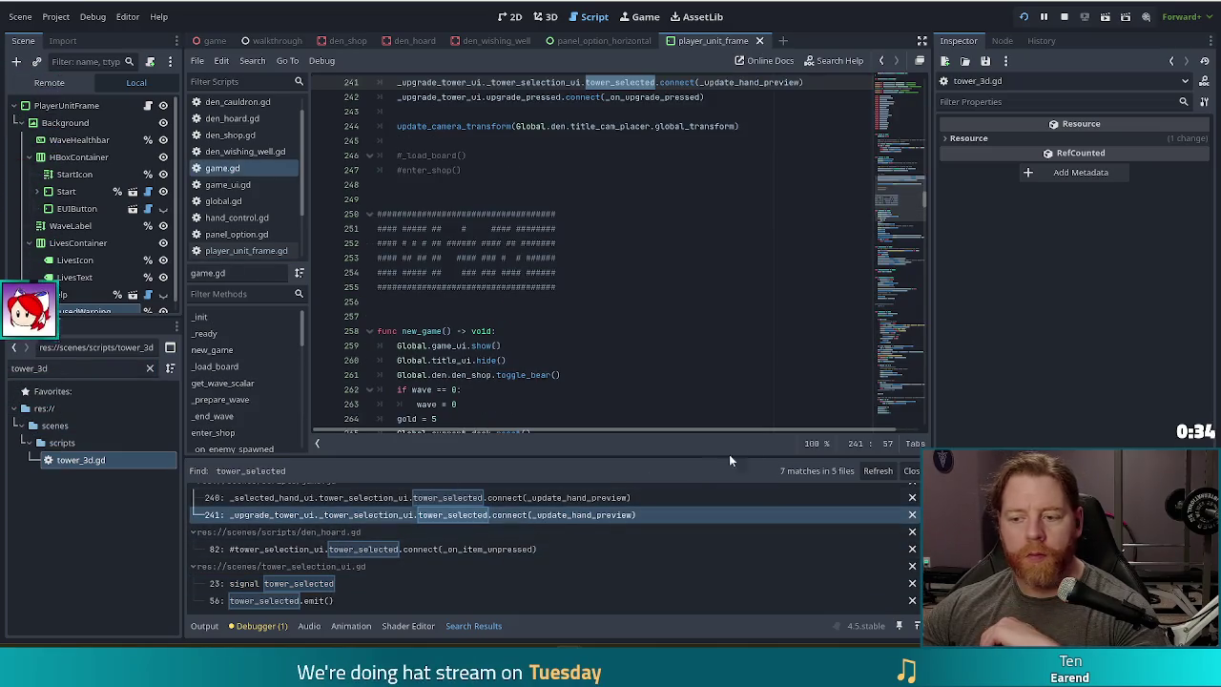
- Stop the game, search the project for tower_stats, and open the tower_3d.gd line 173 result
{"action": "left_click", "coordinate": [1064, 18]}
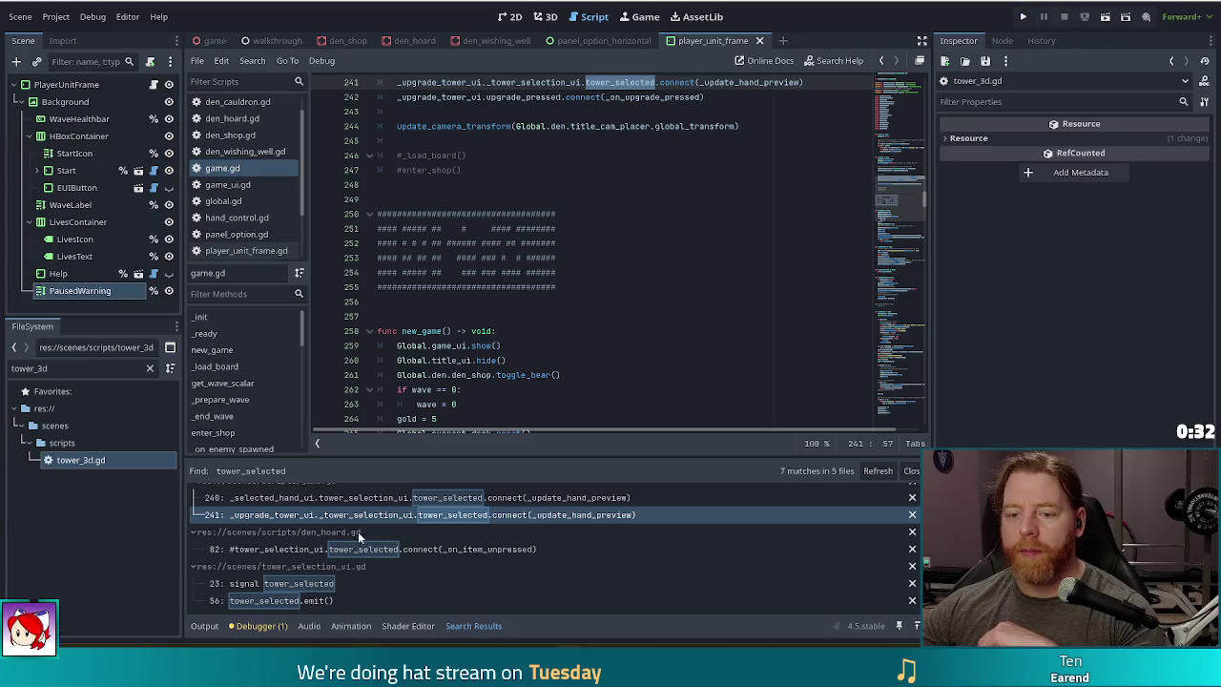
{"action": "key", "text": "ctrl+shift+f"}
{"action": "type", "text": "tower_stat"}
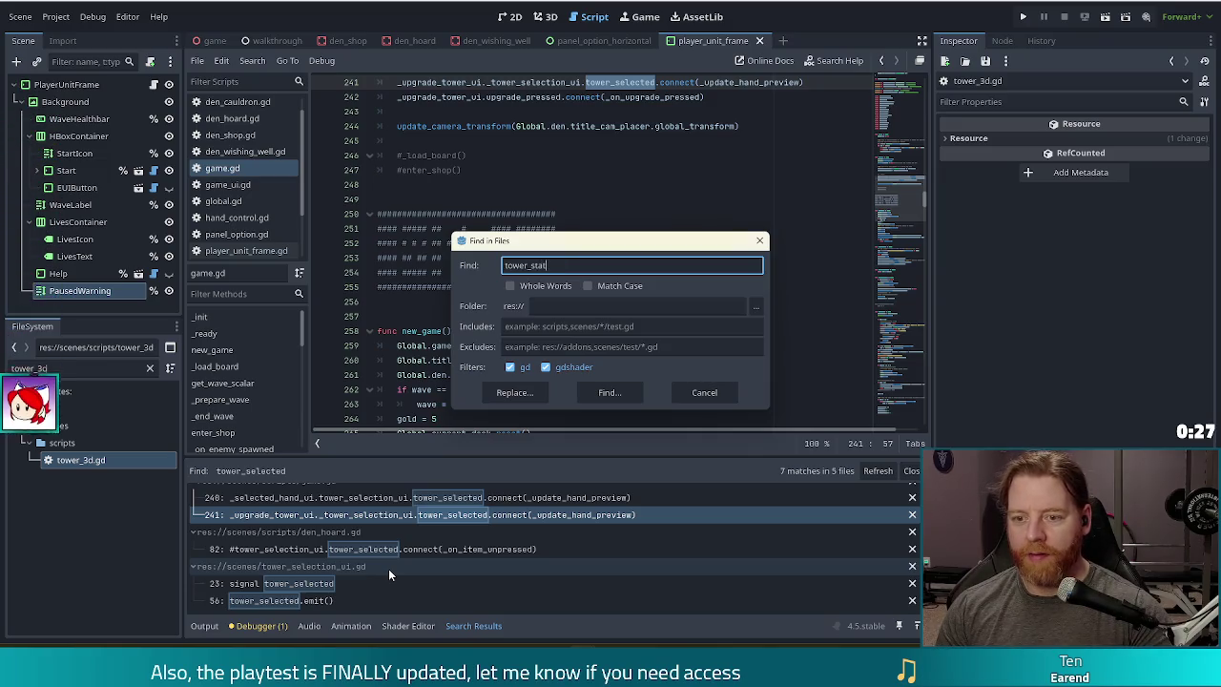
{"action": "type", "text": "s"}
{"action": "key", "text": "Return"}
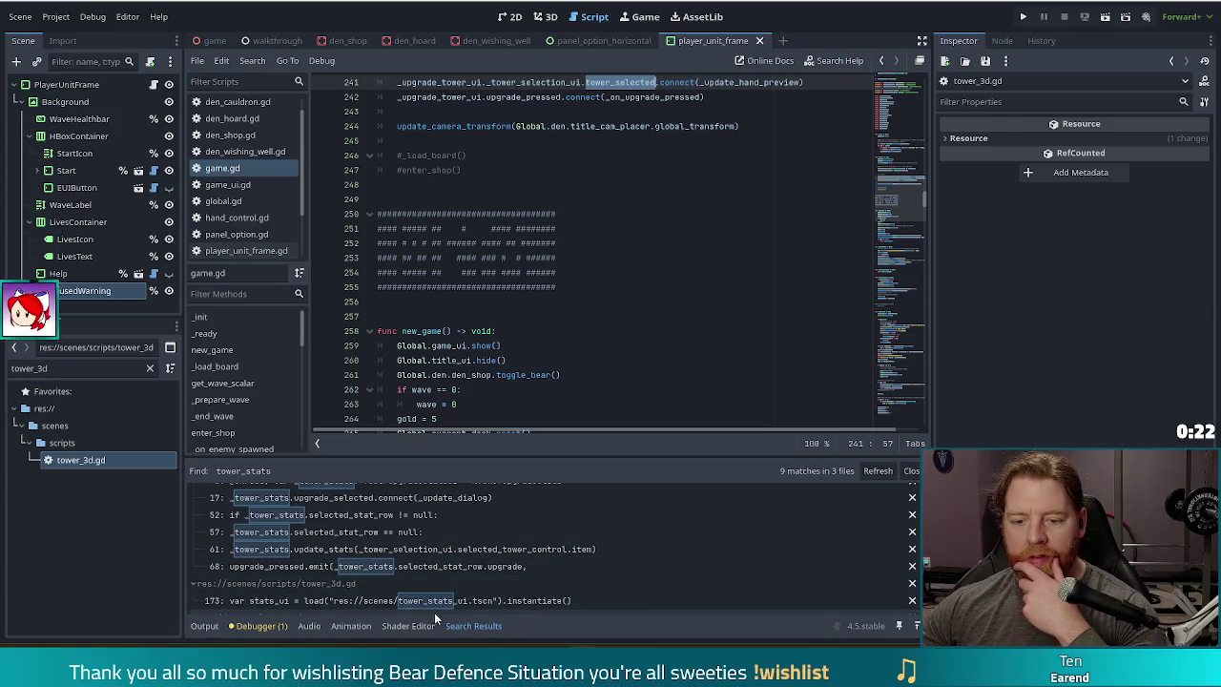
{"action": "left_click", "coordinate": [392, 599]}
- Scroll through tower_3d.gd to its select() function and signal declarations
{"action": "scroll", "coordinate": [558, 273], "scroll_direction": "down", "scroll_amount": 3}
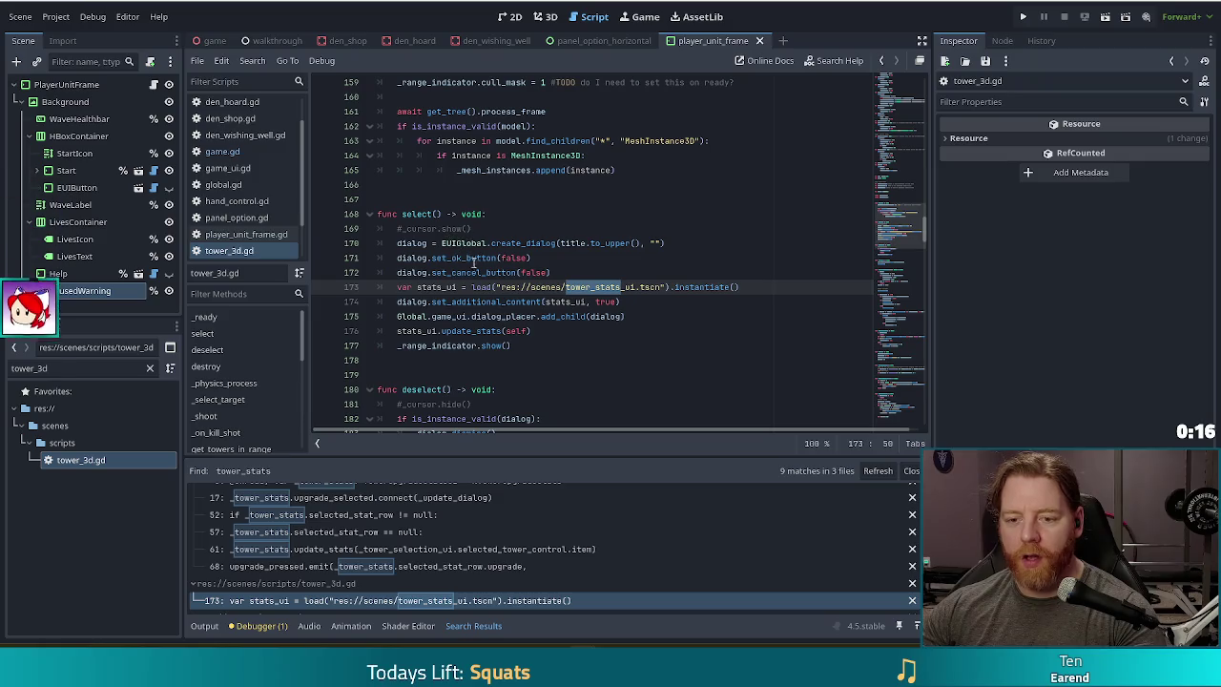
{"action": "scroll", "coordinate": [473, 260], "scroll_direction": "up", "scroll_amount": 3}
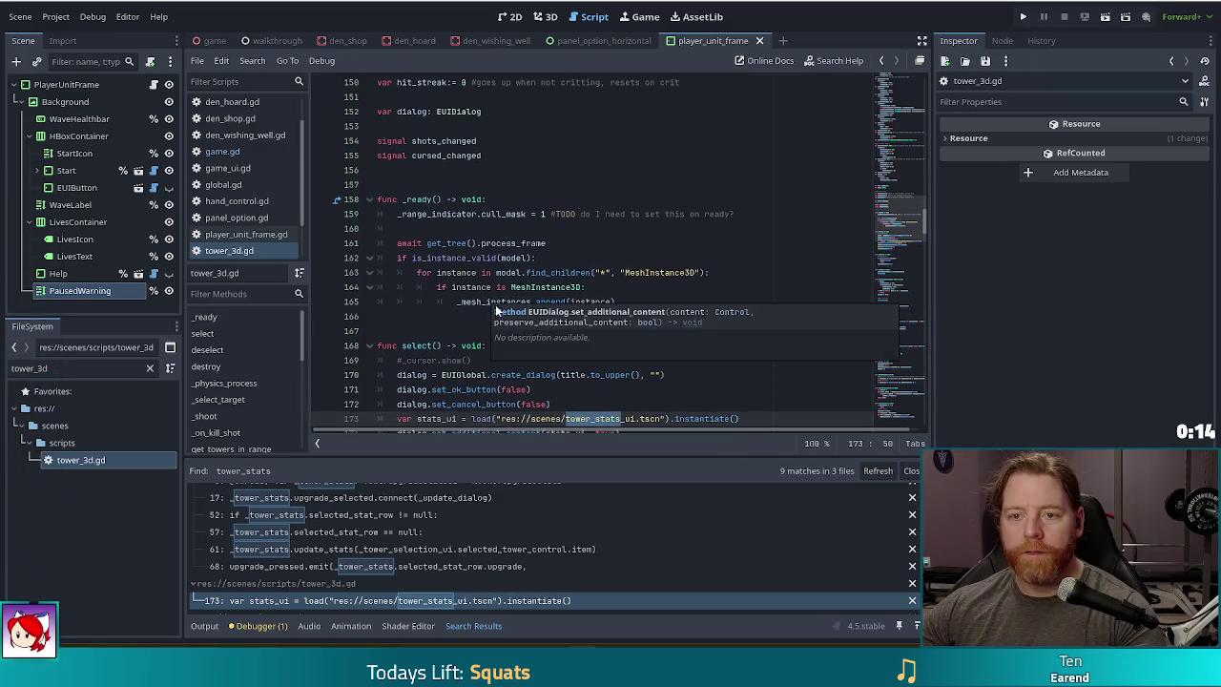
{"action": "scroll", "coordinate": [532, 235], "scroll_direction": "down", "scroll_amount": 2}
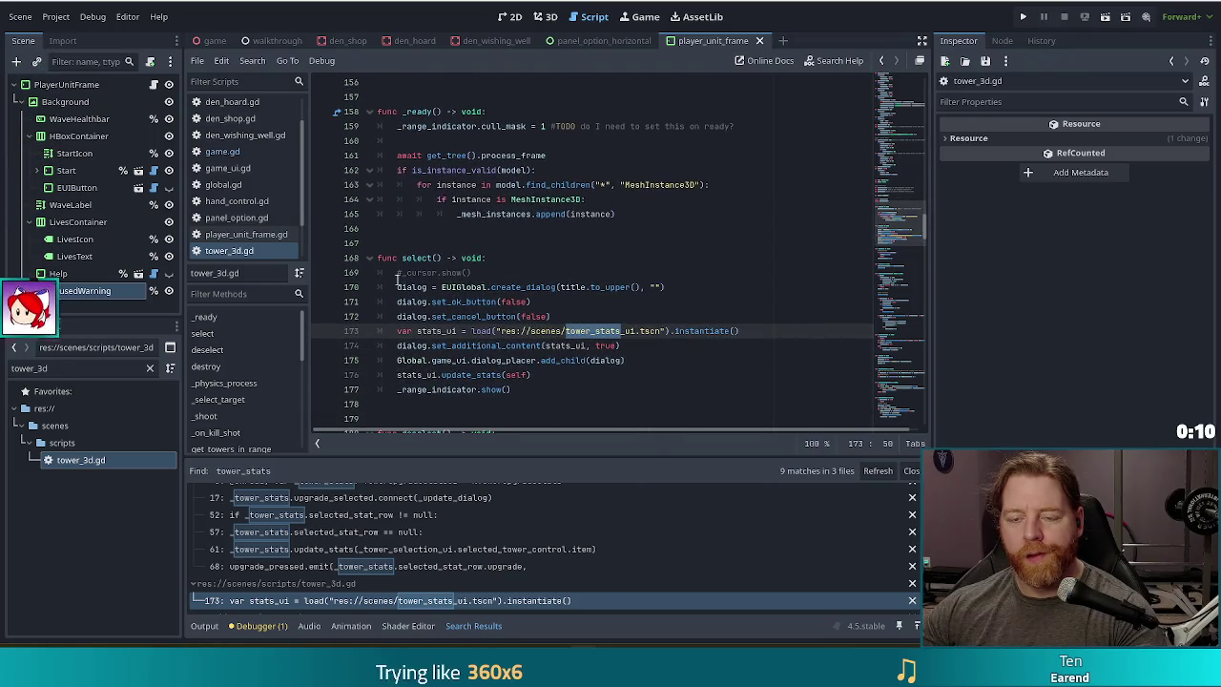
{"action": "scroll", "coordinate": [689, 286], "scroll_direction": "down", "scroll_amount": 6}
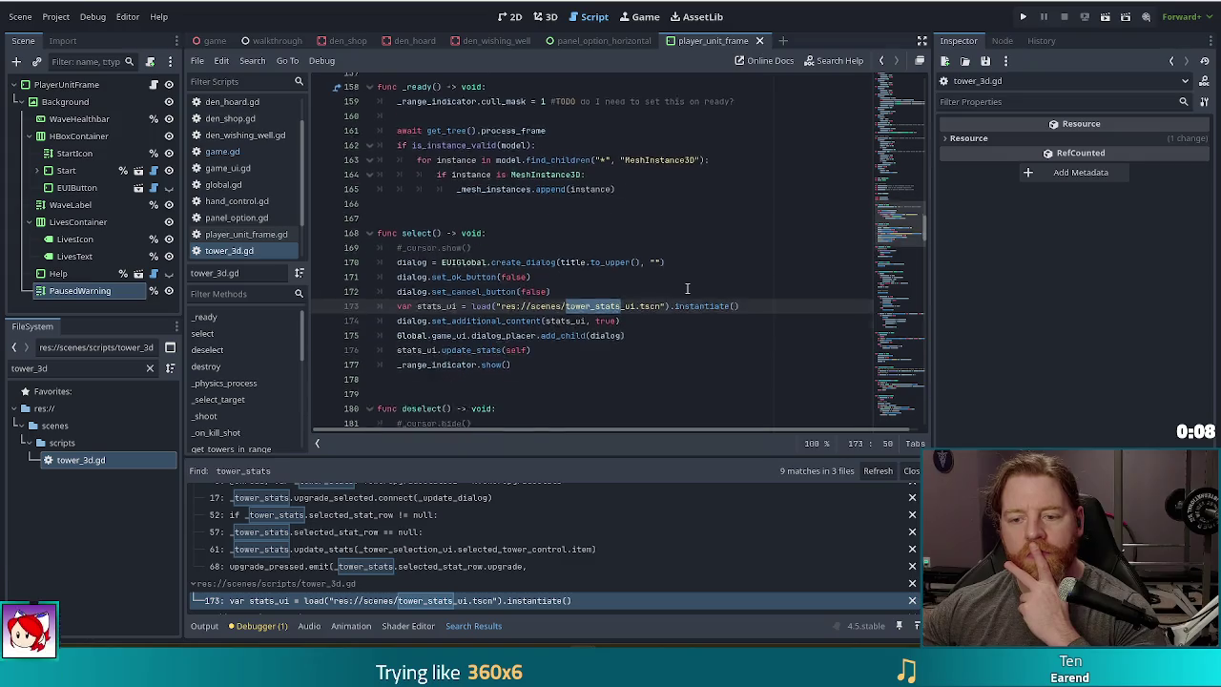
{"action": "scroll", "coordinate": [901, 240], "scroll_direction": "down", "scroll_amount": 6}
{"action": "scroll", "coordinate": [901, 259], "scroll_direction": "down", "scroll_amount": 9}
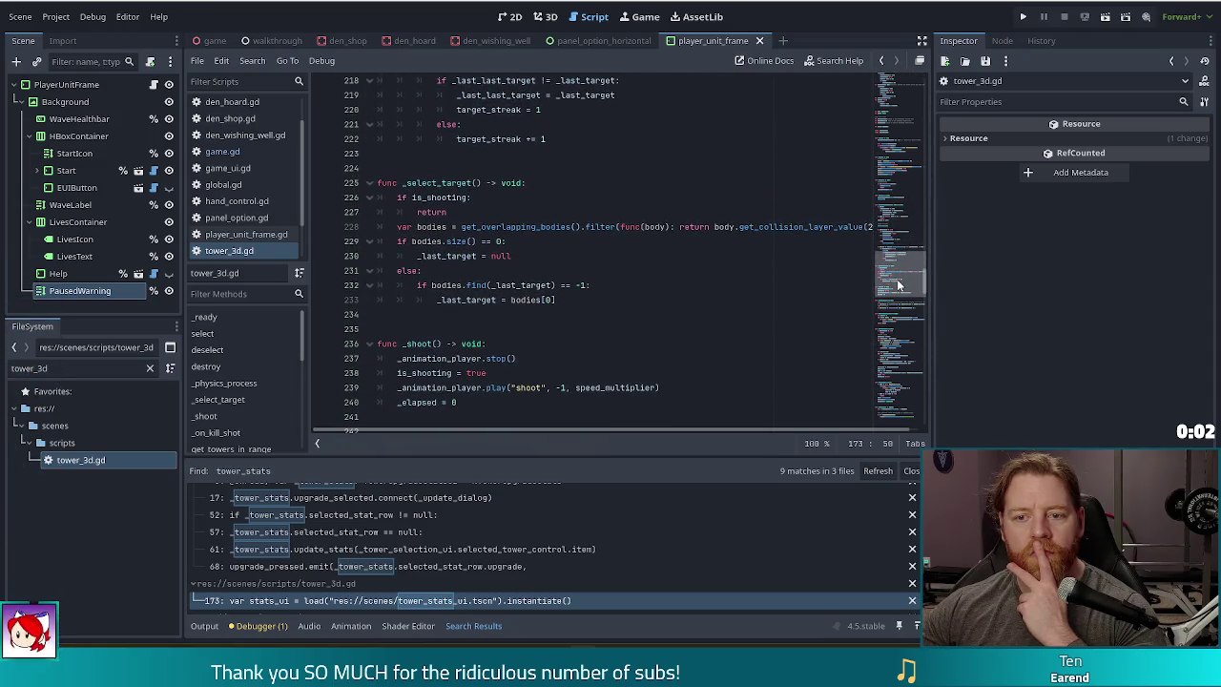
{"action": "left_click_drag", "start_coordinate": [897, 285], "coordinate": [895, 91]}
{"action": "scroll", "coordinate": [489, 332], "scroll_direction": "down", "scroll_amount": 9}
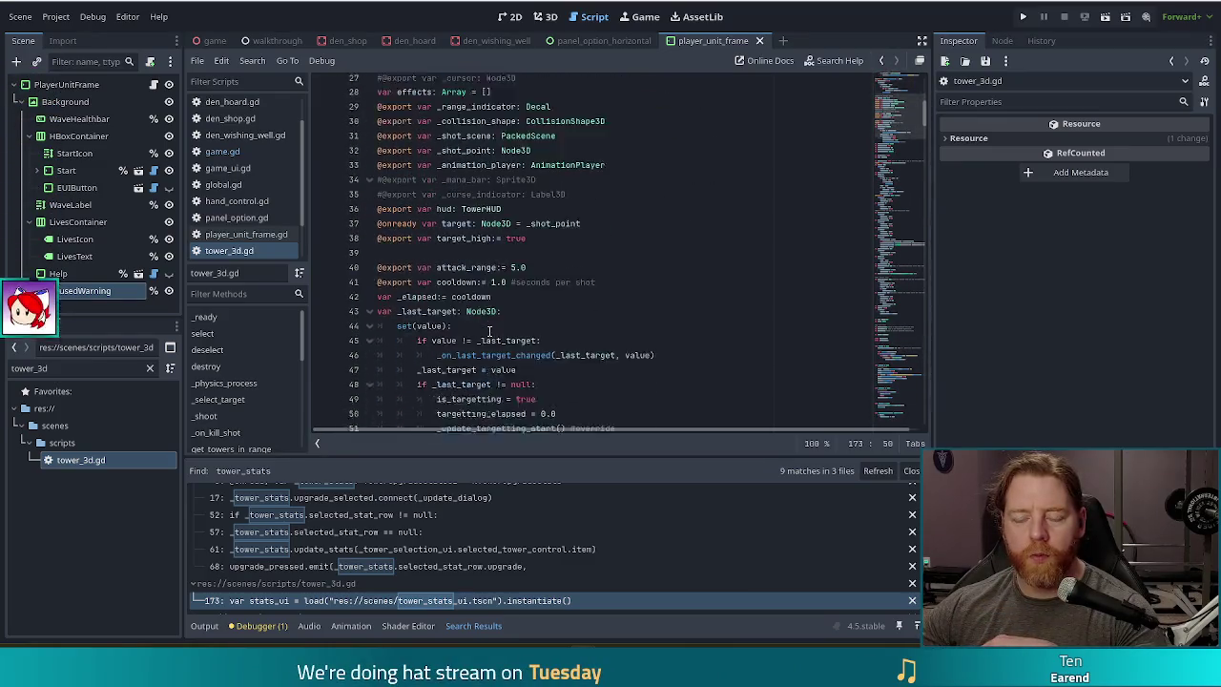
{"action": "scroll", "coordinate": [488, 331], "scroll_direction": "down", "scroll_amount": 4}
{"action": "scroll", "coordinate": [490, 329], "scroll_direction": "down", "scroll_amount": 19}
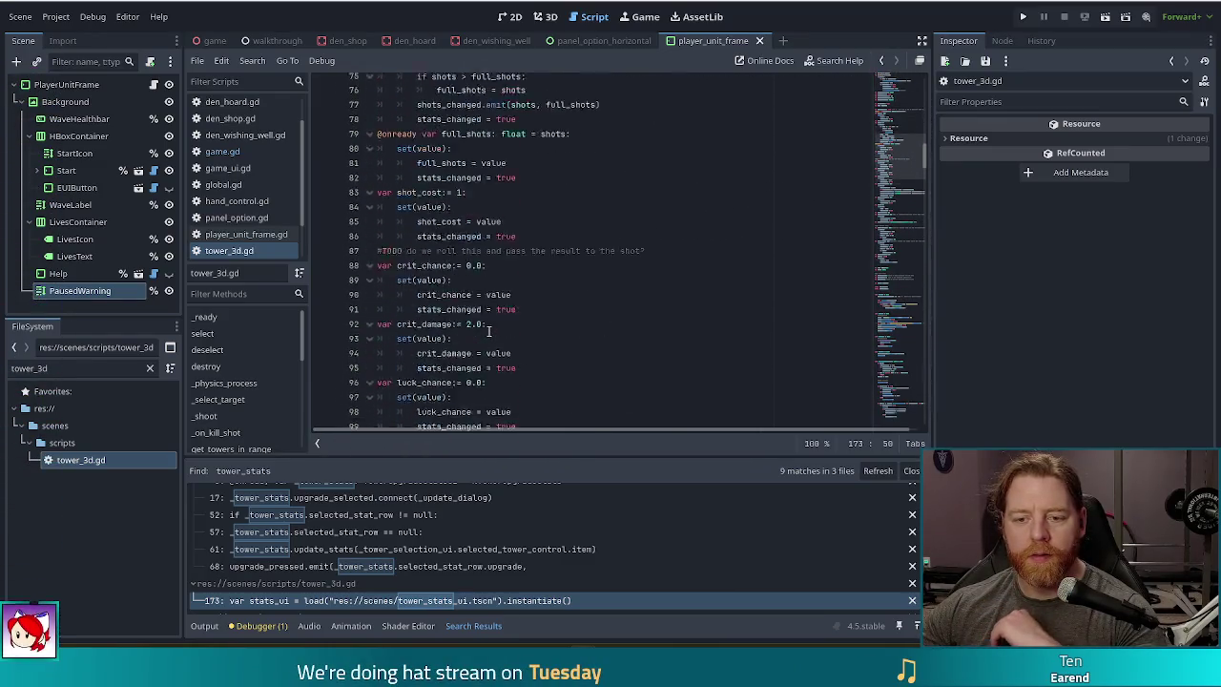
{"action": "scroll", "coordinate": [720, 292], "scroll_direction": "down", "scroll_amount": 7}
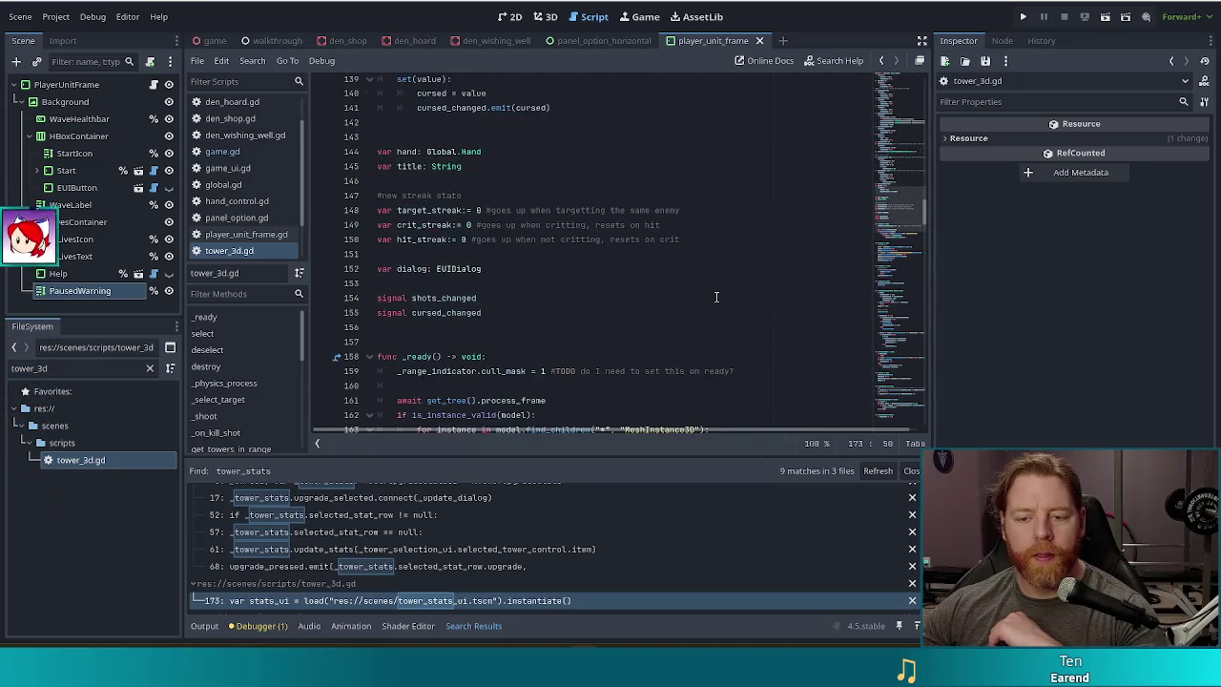
{"action": "scroll", "coordinate": [717, 297], "scroll_direction": "down", "scroll_amount": 3}
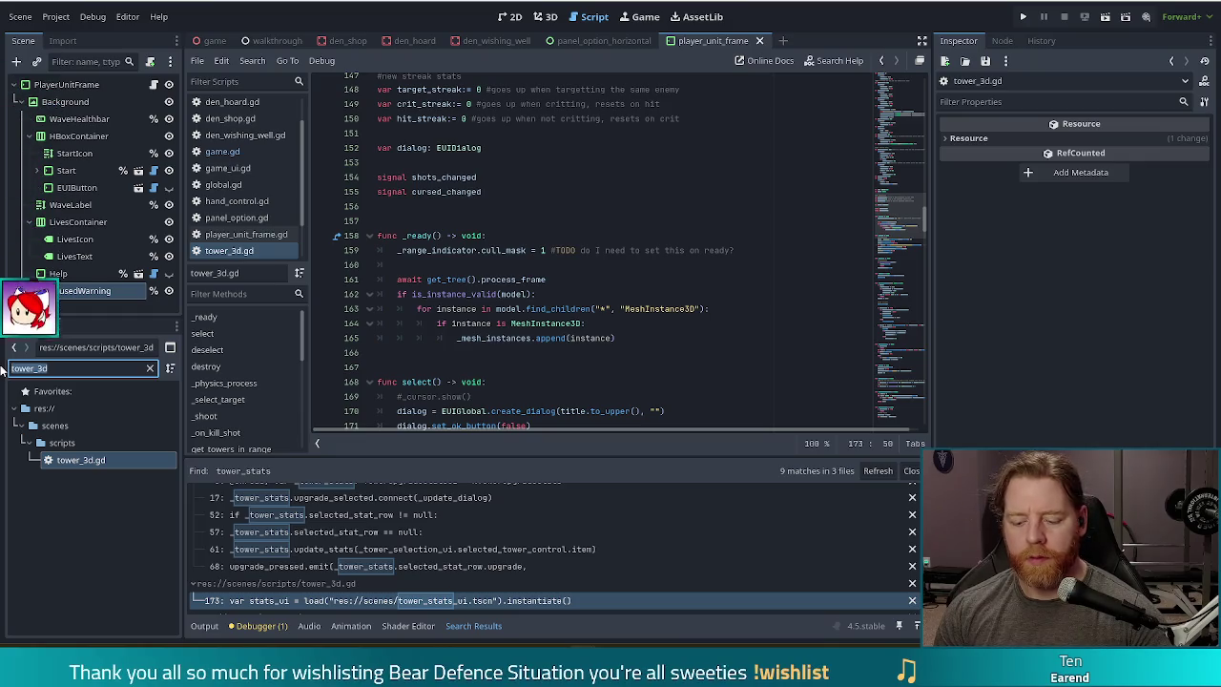
- Filter the files for block and open the grass_block scene and its script
{"action": "type", "text": "boock"}
{"action": "key", "text": "BackSpace"}
{"action": "key", "text": "BackSpace"}
{"action": "key", "text": "BackSpace"}
{"action": "type", "text": "lock"}
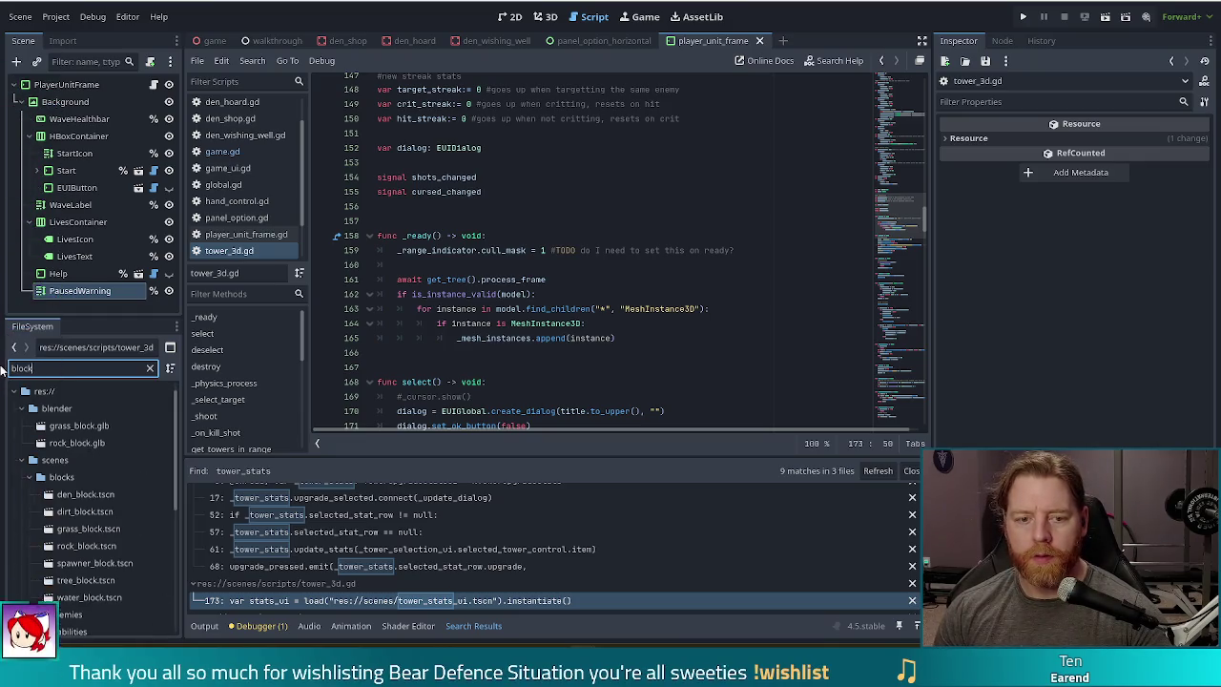
{"action": "left_click", "coordinate": [91, 528]}
{"action": "double_click", "coordinate": [89, 530]}
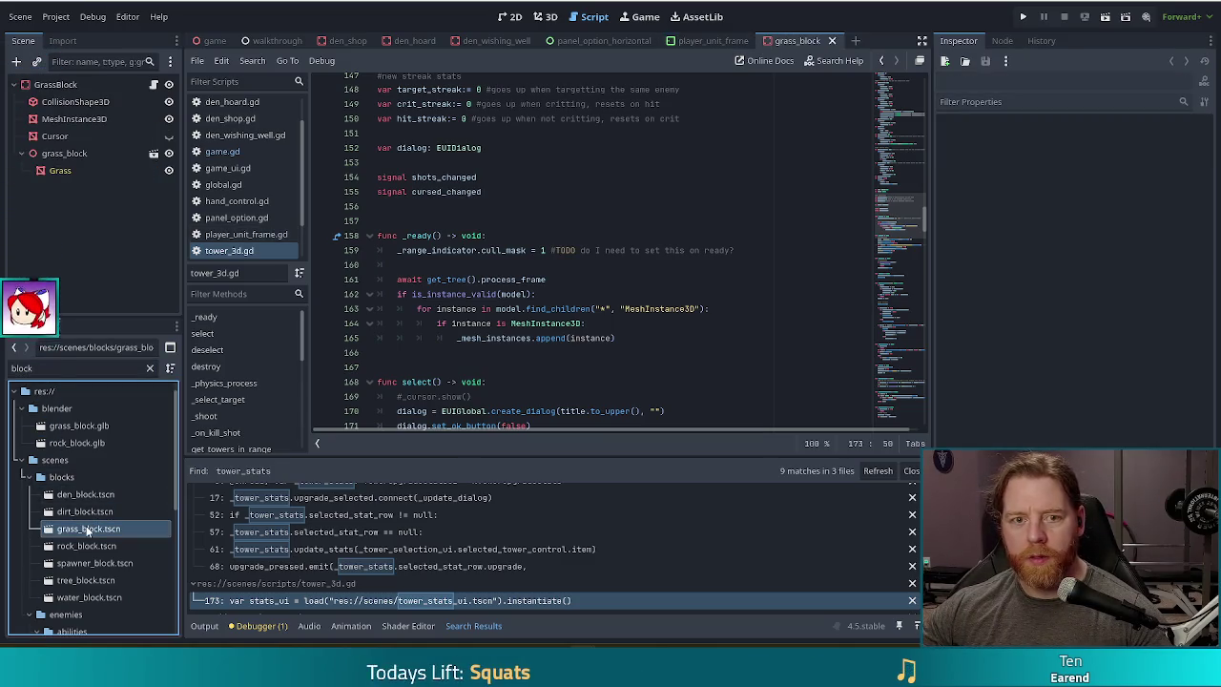
{"action": "left_click", "coordinate": [154, 85]}
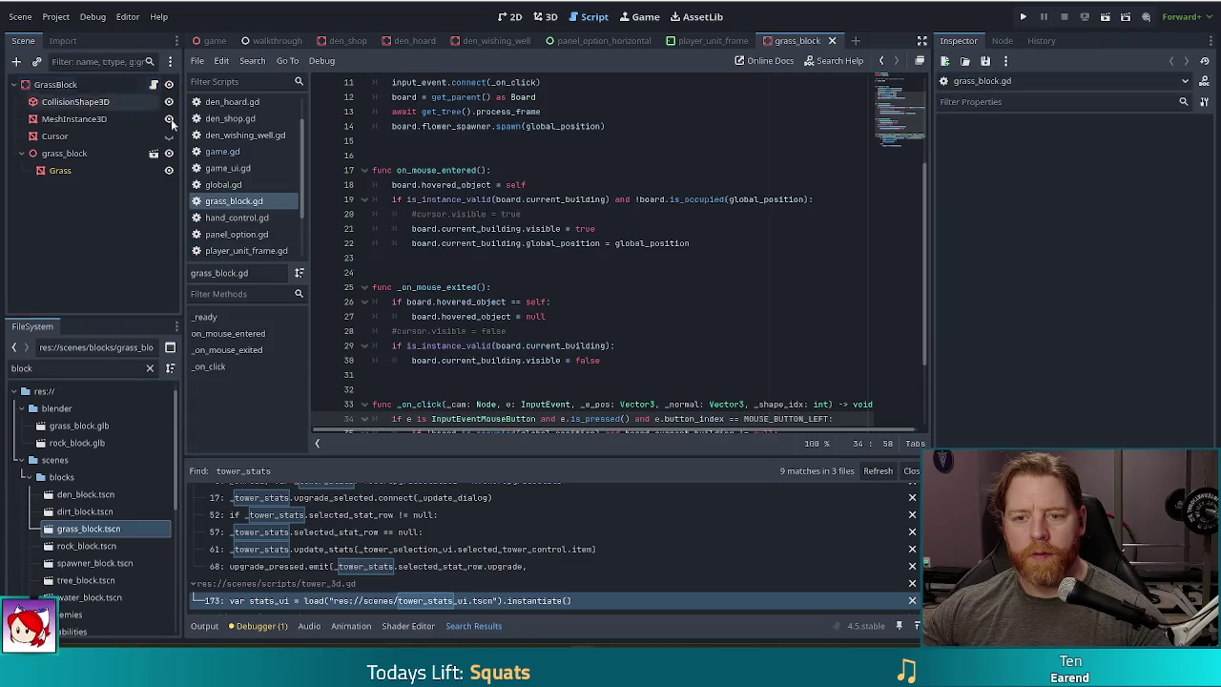
- Review the hover check, _on_click placement logic and board.select call, then return to tower_3d.gd's select()
{"action": "left_click", "coordinate": [527, 199]}
{"action": "scroll", "coordinate": [565, 260], "scroll_direction": "down", "scroll_amount": 3}
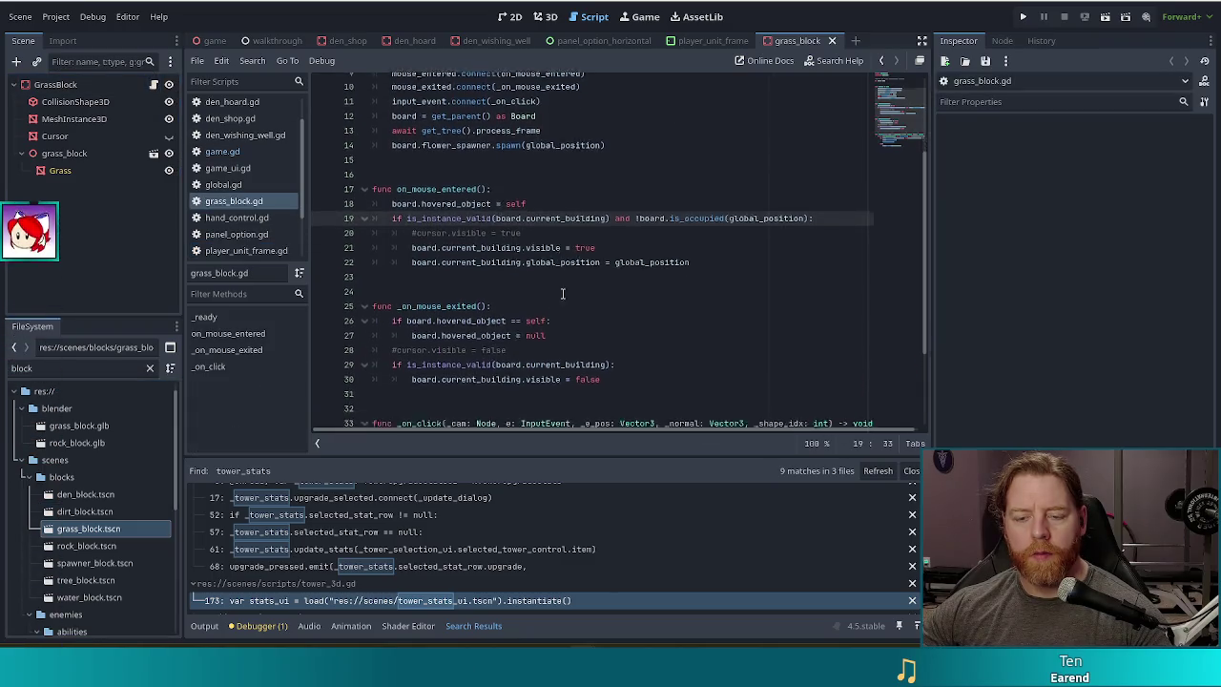
{"action": "left_click", "coordinate": [525, 302]}
{"action": "left_click", "coordinate": [501, 331]}
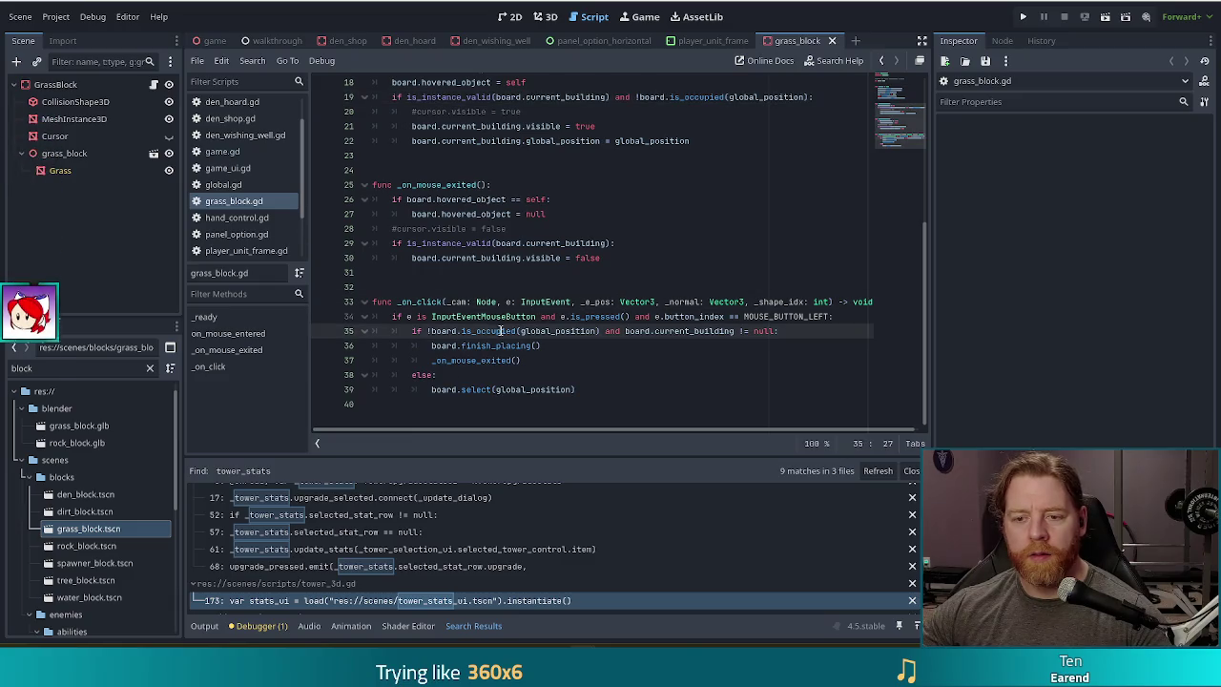
{"action": "left_click", "coordinate": [467, 346]}
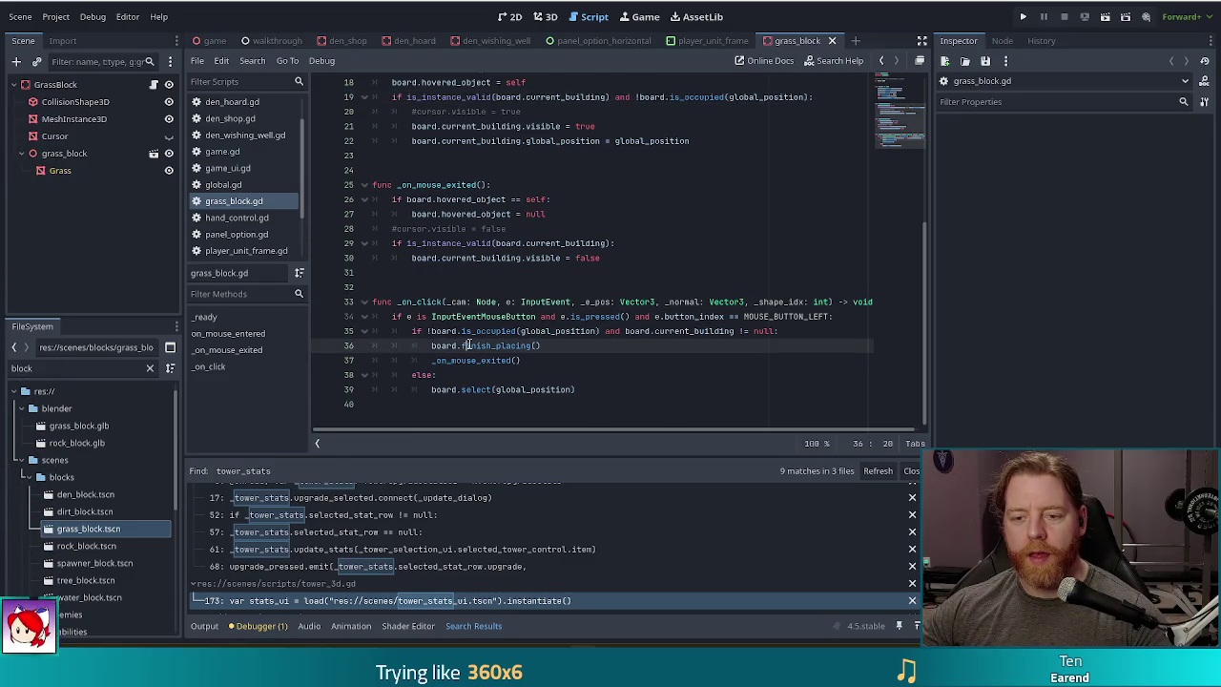
{"action": "left_click", "coordinate": [509, 301]}
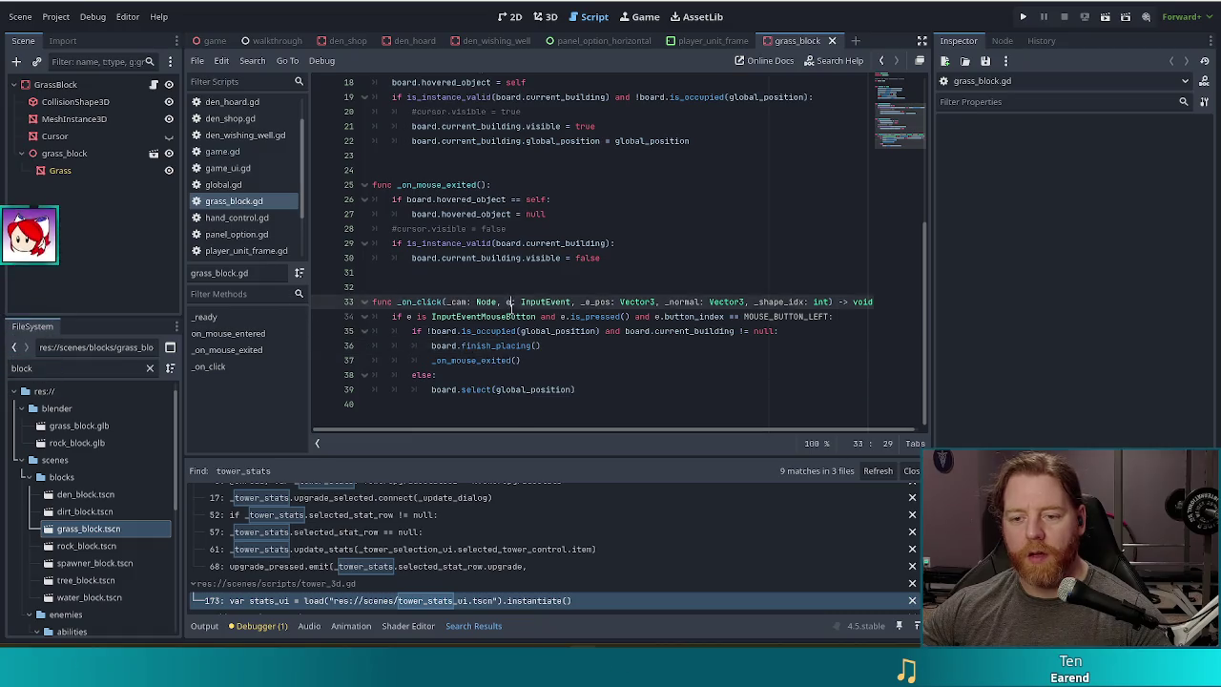
{"action": "left_click", "coordinate": [488, 391]}
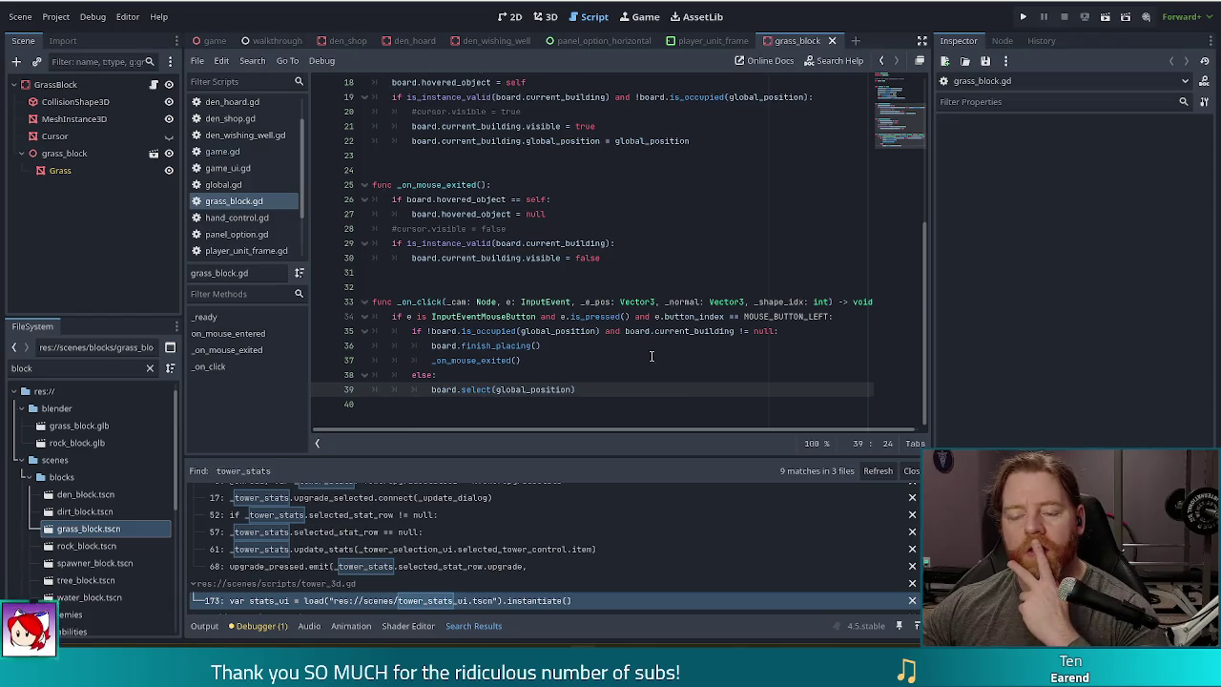
{"action": "left_click", "coordinate": [473, 389], "text": "ctrl"}
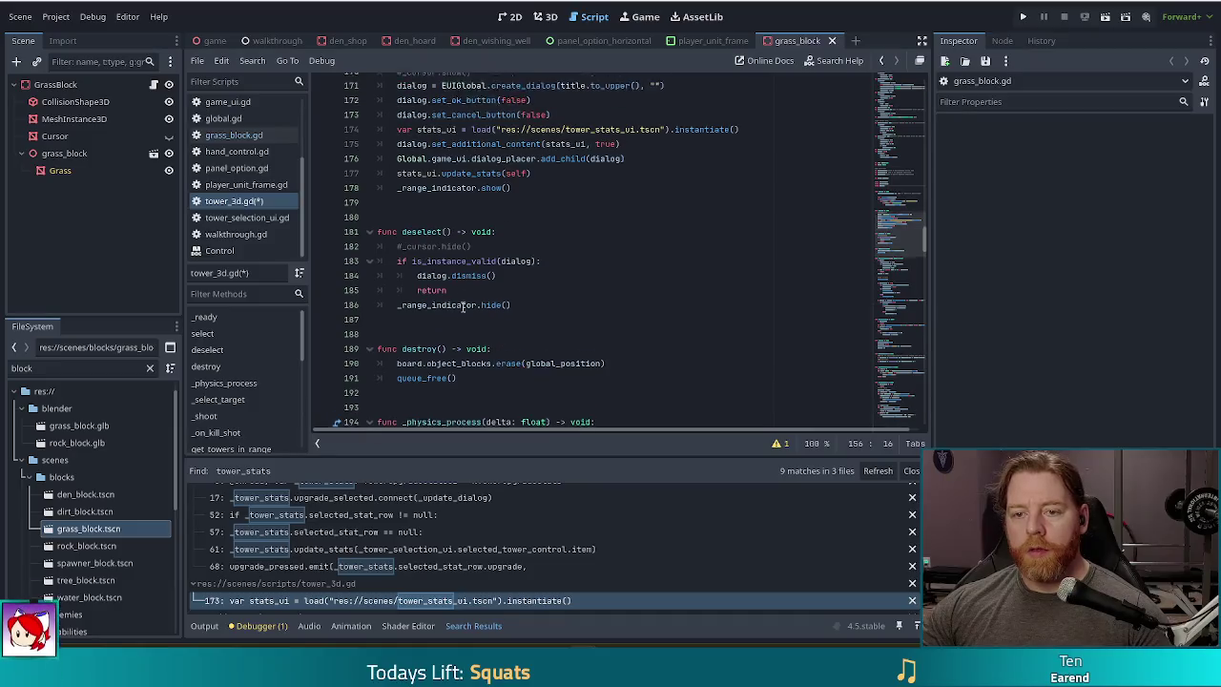
{"action": "scroll", "coordinate": [459, 308], "scroll_direction": "down", "scroll_amount": 9}
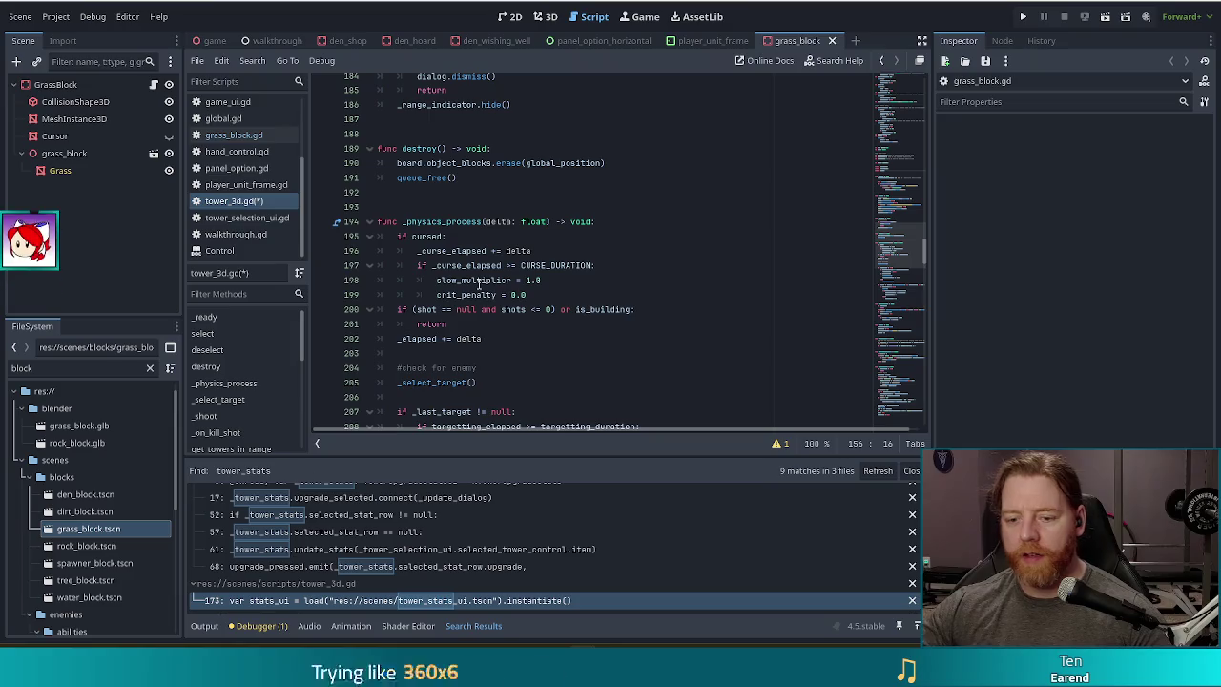
{"action": "scroll", "coordinate": [625, 296], "scroll_direction": "down", "scroll_amount": 6}
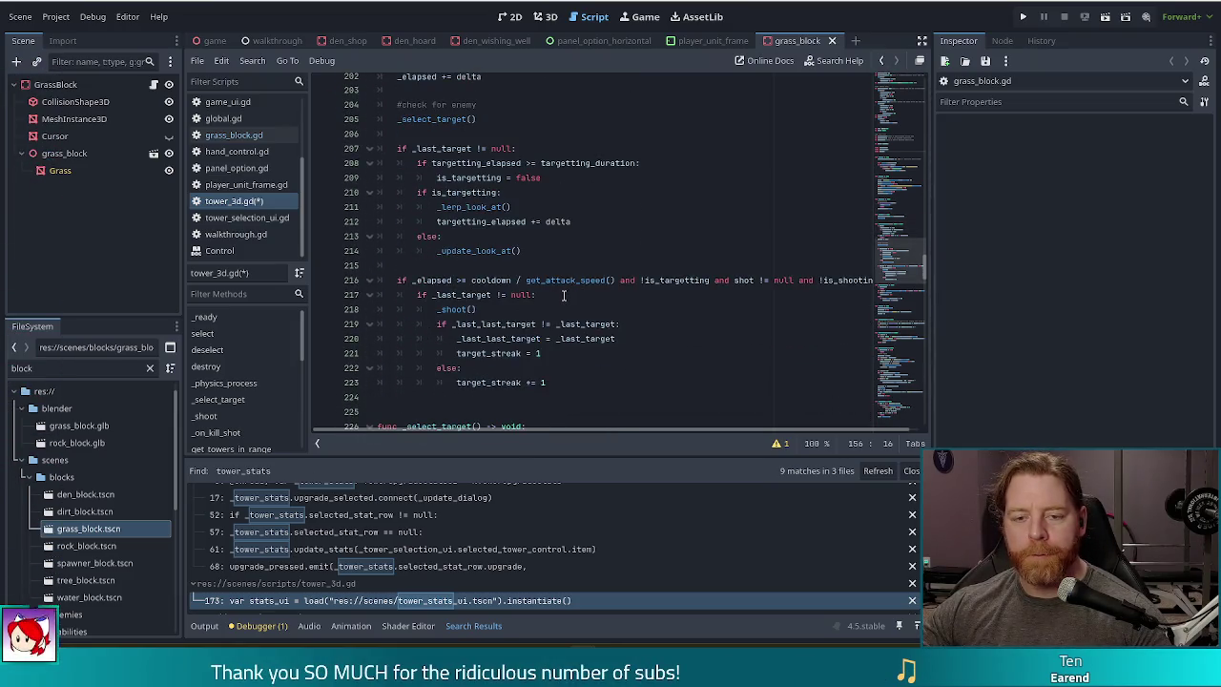
{"action": "scroll", "coordinate": [555, 300], "scroll_direction": "down", "scroll_amount": 4}
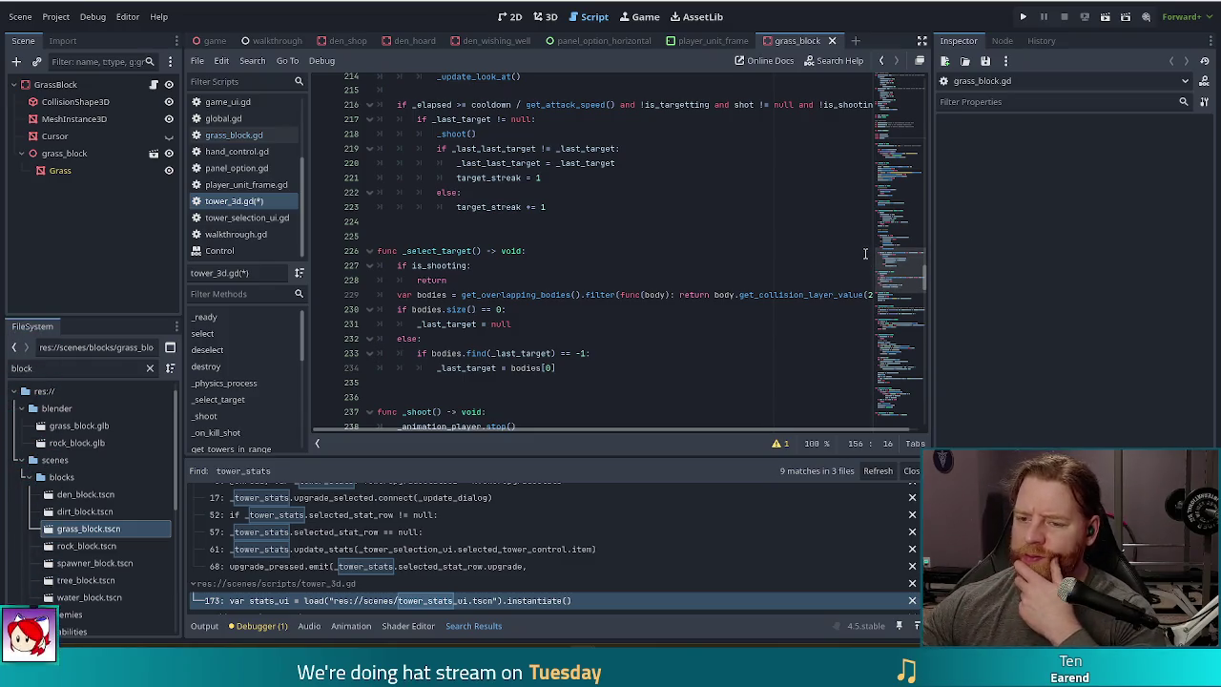
{"action": "scroll", "coordinate": [896, 279], "scroll_direction": "down", "scroll_amount": 1}
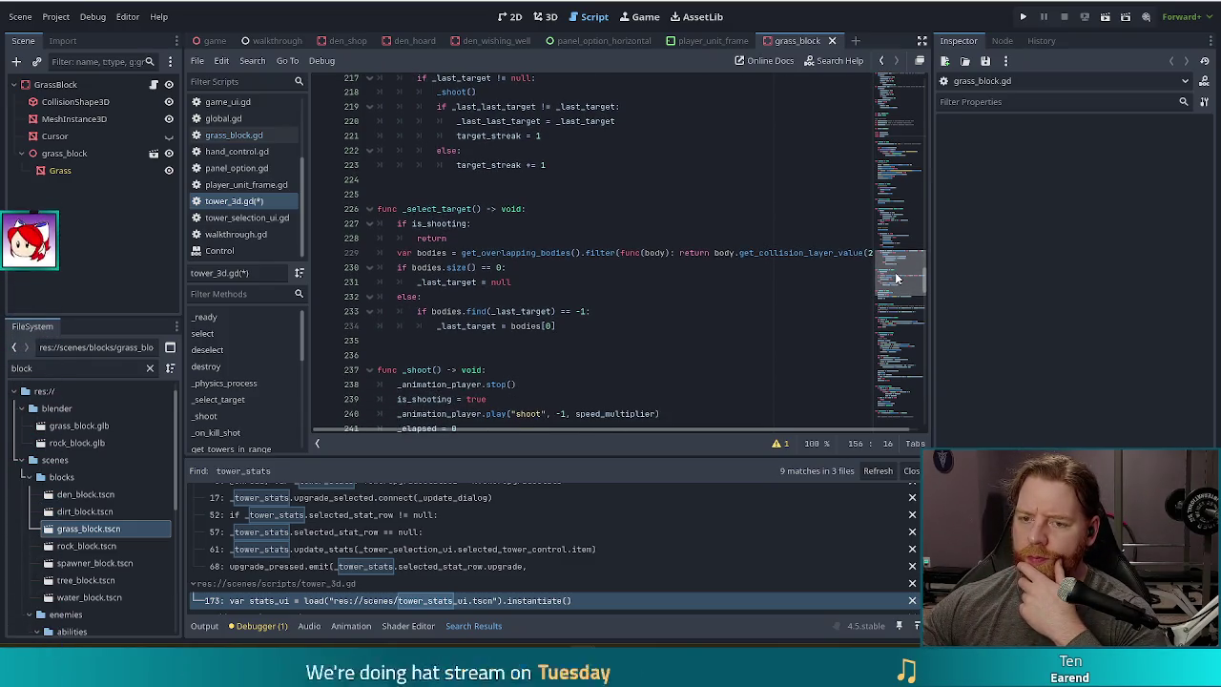
{"action": "left_click_drag", "start_coordinate": [897, 278], "coordinate": [907, 235]}
- Add selected.emit(self) on a new line 179 at the end of select() in tower_3d.gd
{"action": "left_click", "coordinate": [543, 250]}
{"action": "key", "text": "Return"}
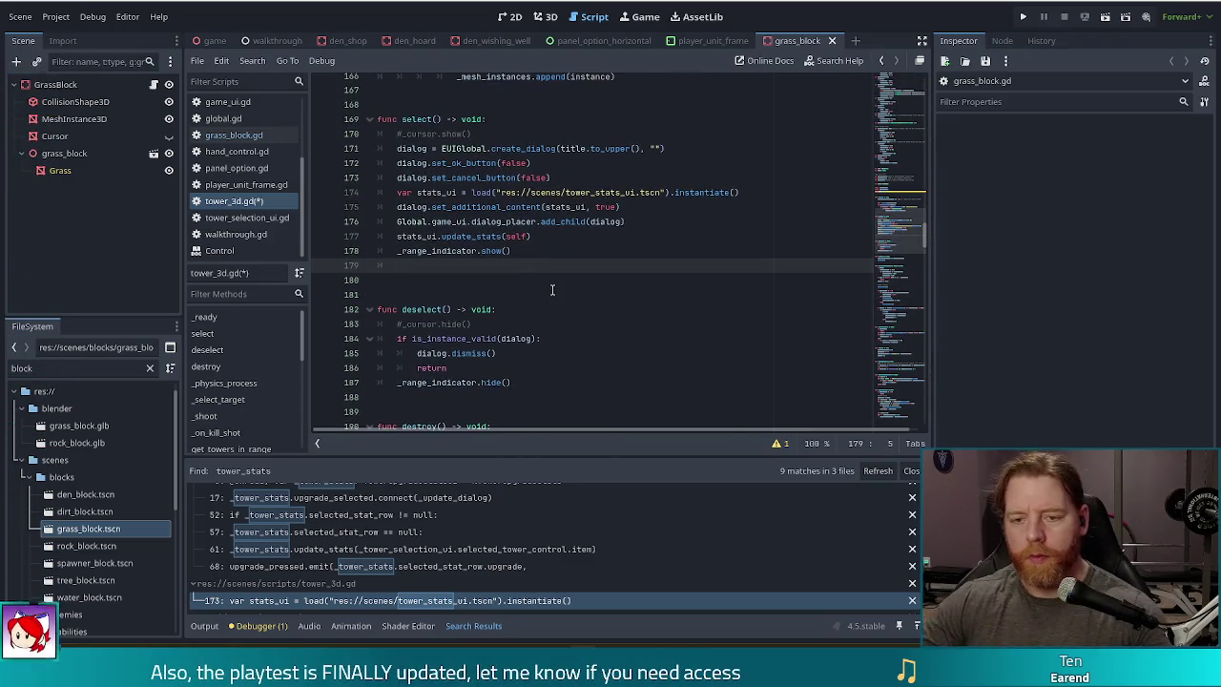
{"action": "type", "text": "sleec"}
{"action": "key", "text": "BackSpace"}
{"action": "key", "text": "BackSpace"}
{"action": "key", "text": "BackSpace"}
{"action": "type", "text": "electe"}
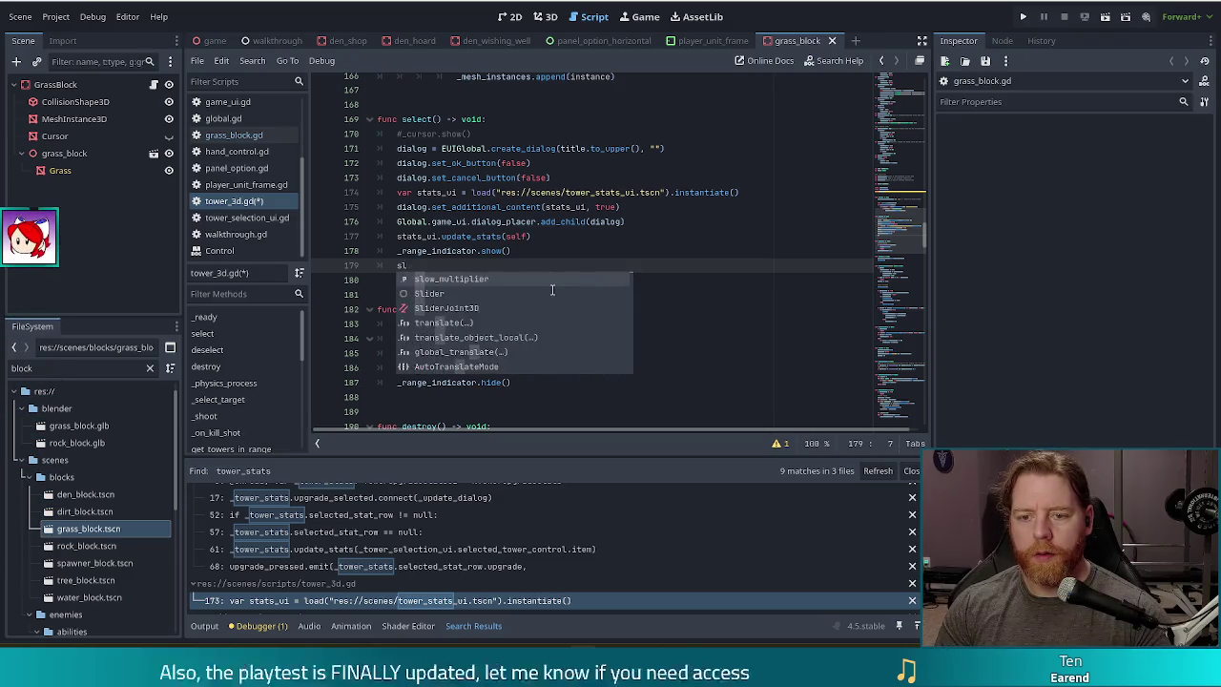
{"action": "type", "text": "d."}
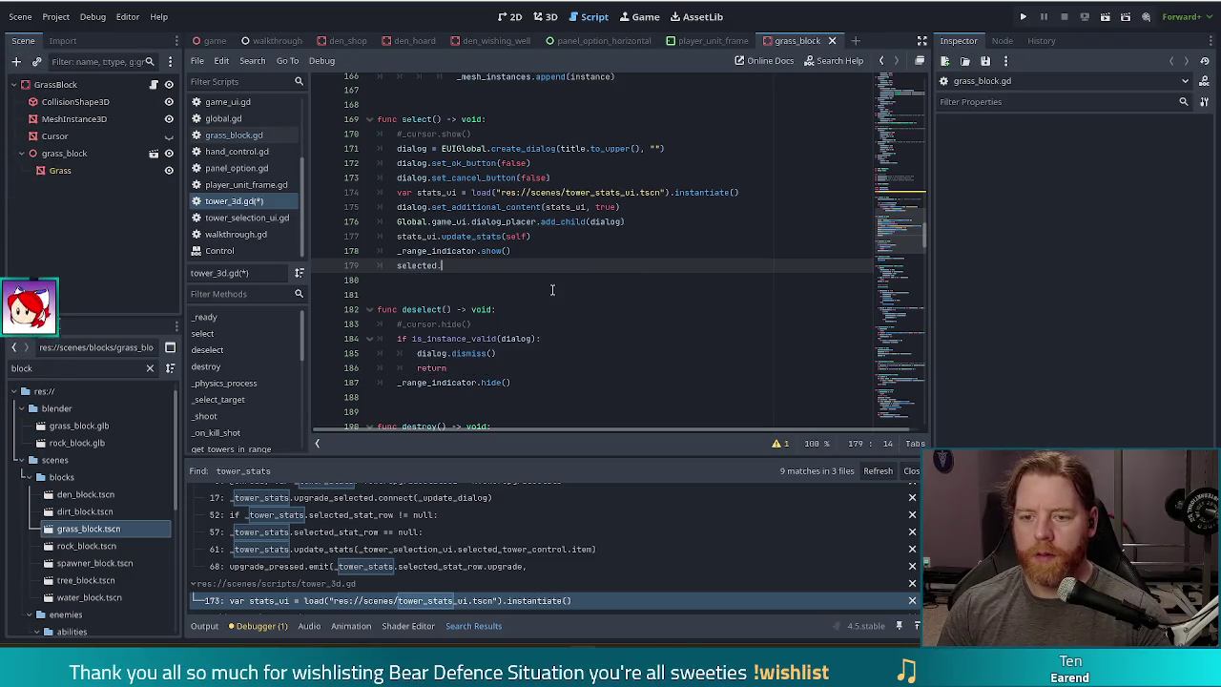
{"action": "type", "text": "emit(sel"}
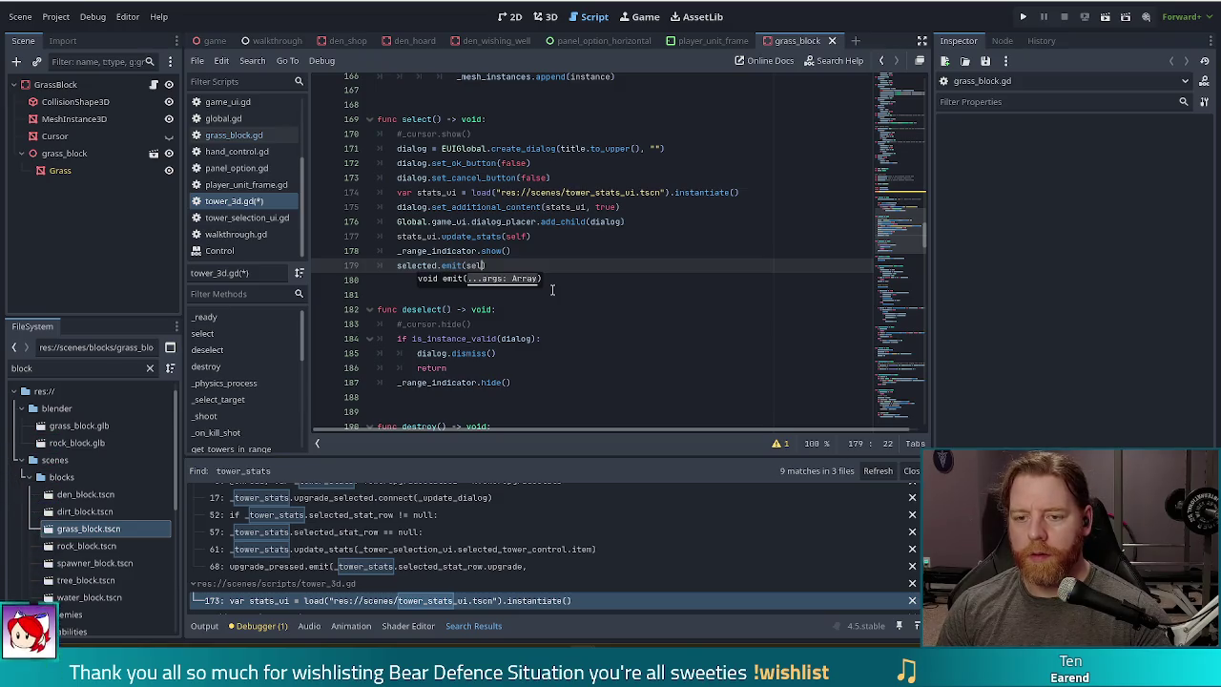
{"action": "type", "text": "f"}
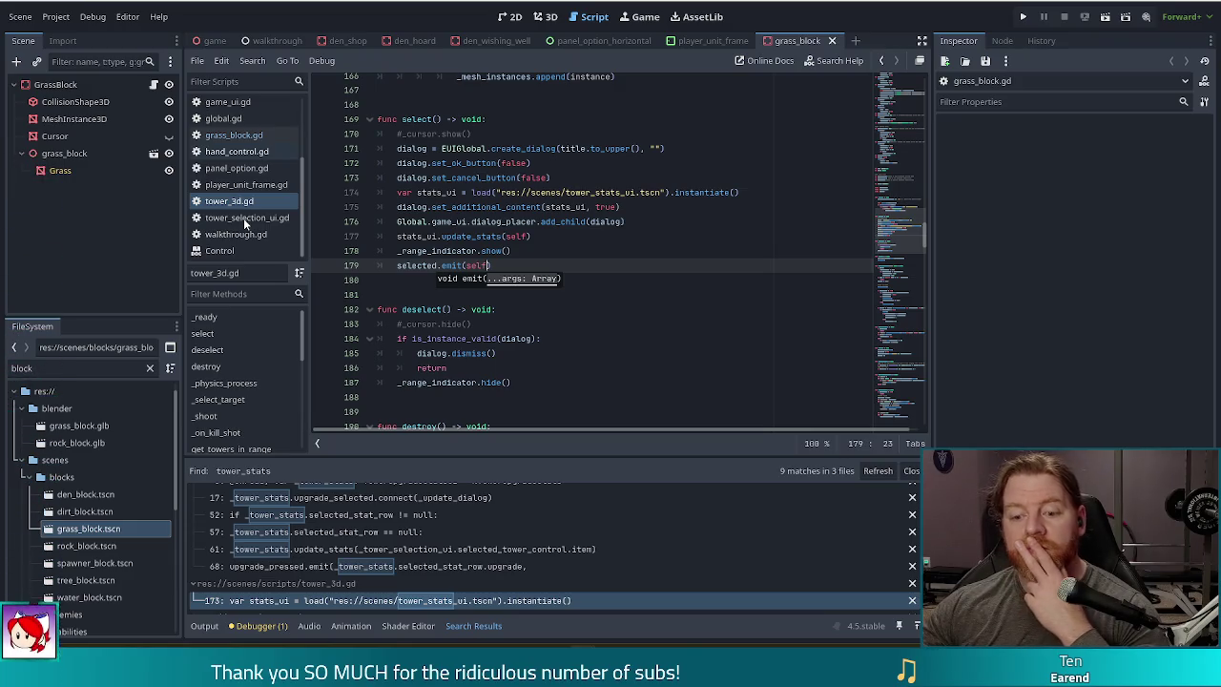
{"action": "scroll", "coordinate": [243, 218], "scroll_direction": "up", "scroll_amount": 1}
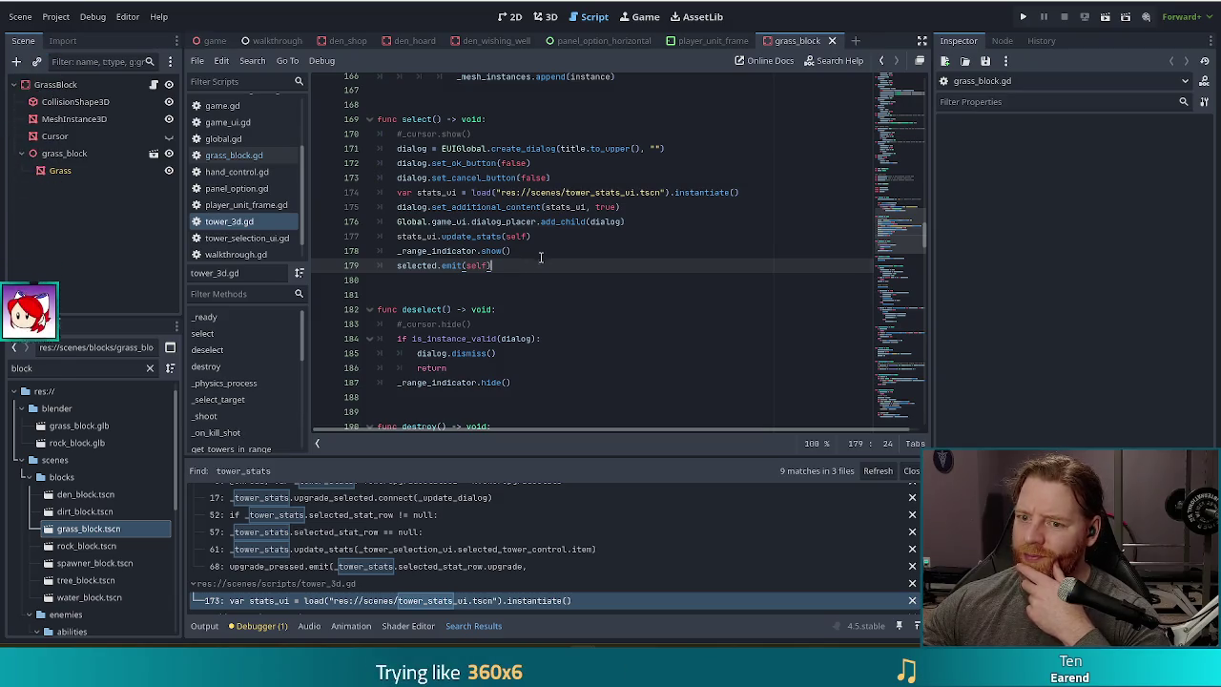
- Delete the selected.emit(self) line and the 'signal selected' declaration, then save tower_3d.gd
{"action": "left_click_drag", "start_coordinate": [536, 258], "coordinate": [547, 252]}
{"action": "key", "text": "ctrl+x"}
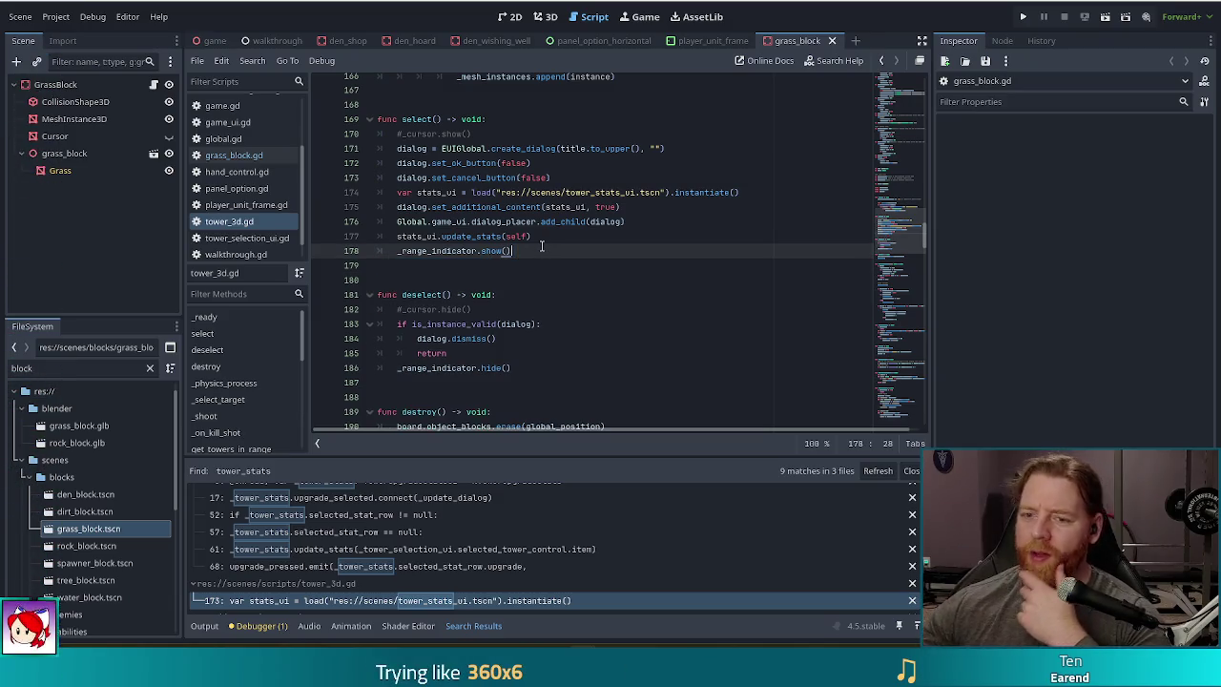
{"action": "scroll", "coordinate": [535, 246], "scroll_direction": "up", "scroll_amount": 7}
{"action": "left_click_drag", "start_coordinate": [483, 246], "coordinate": [492, 233]}
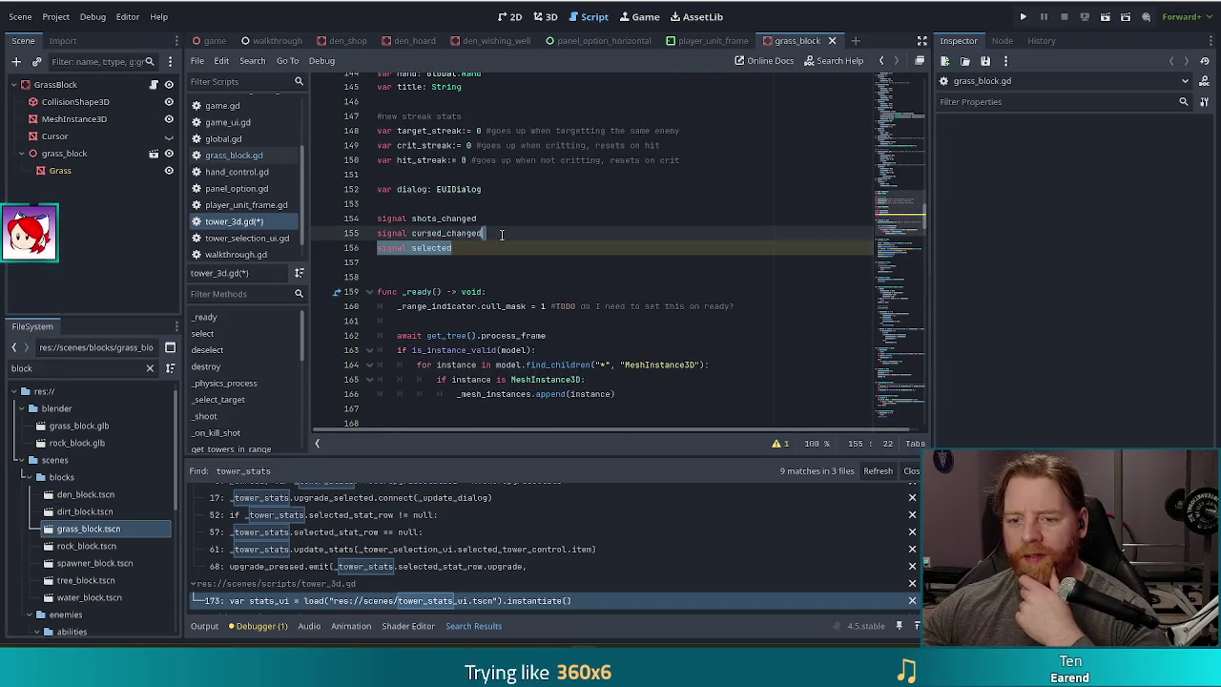
{"action": "key", "text": "BackSpace"}
{"action": "key", "text": "ctrl+s"}
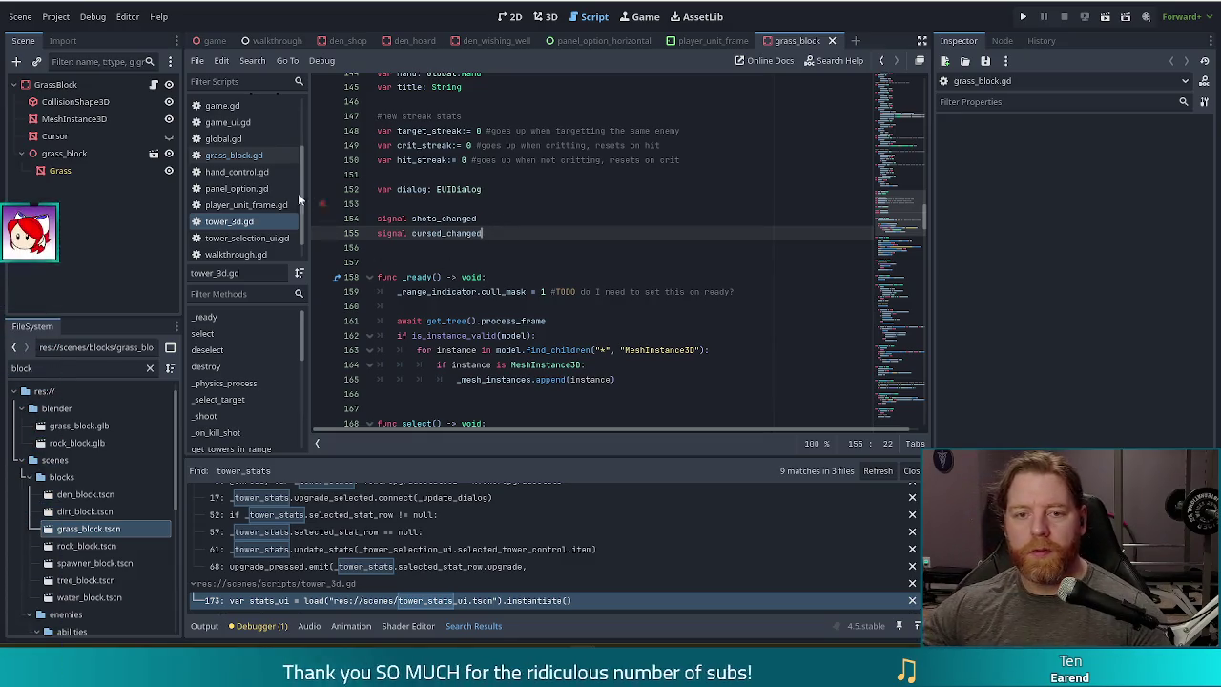
{"action": "scroll", "coordinate": [268, 153], "scroll_direction": "up", "scroll_amount": 3}
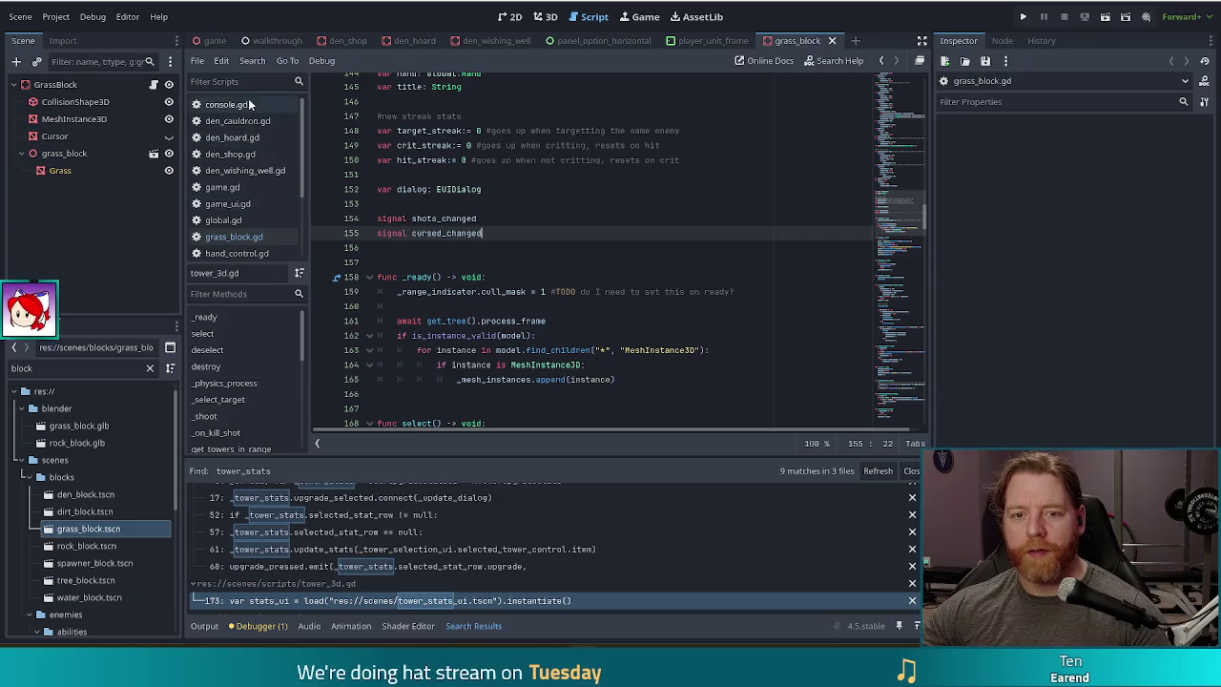
- Filter for board, open board.gd, and place the cursor after 'signal tower_placed'
{"action": "type", "text": "board"}
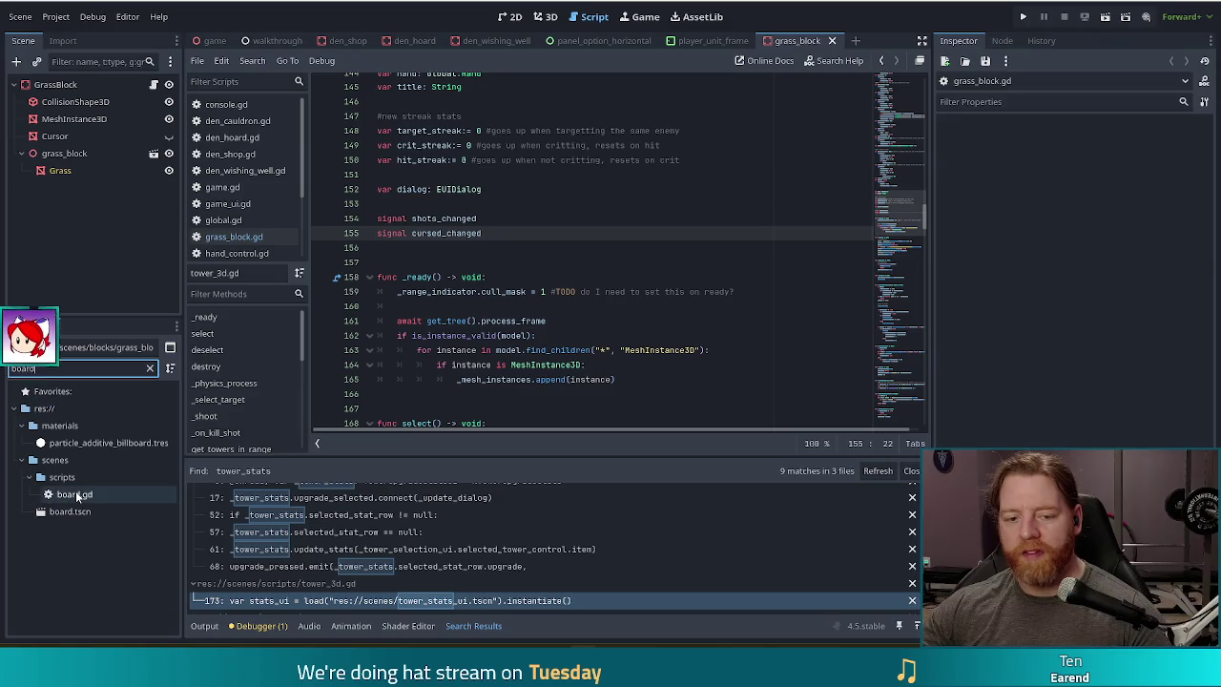
{"action": "double_click", "coordinate": [75, 494]}
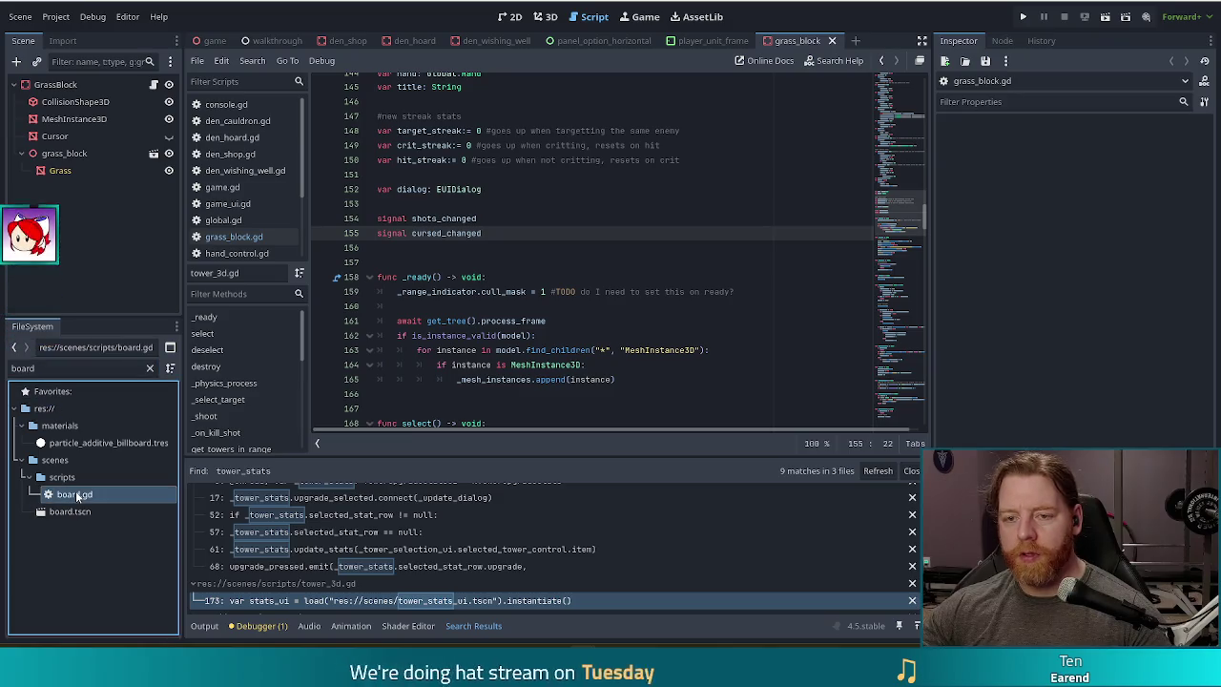
{"action": "scroll", "coordinate": [901, 181], "scroll_direction": "up", "scroll_amount": 15}
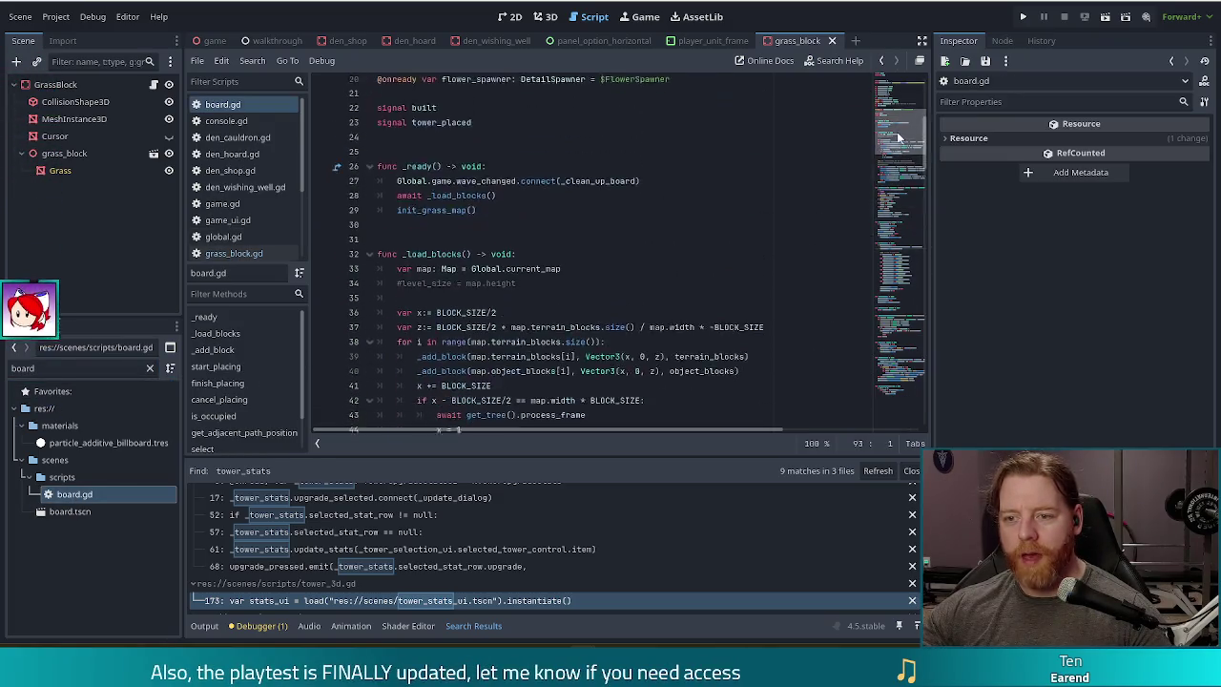
{"action": "left_click", "coordinate": [498, 200]}
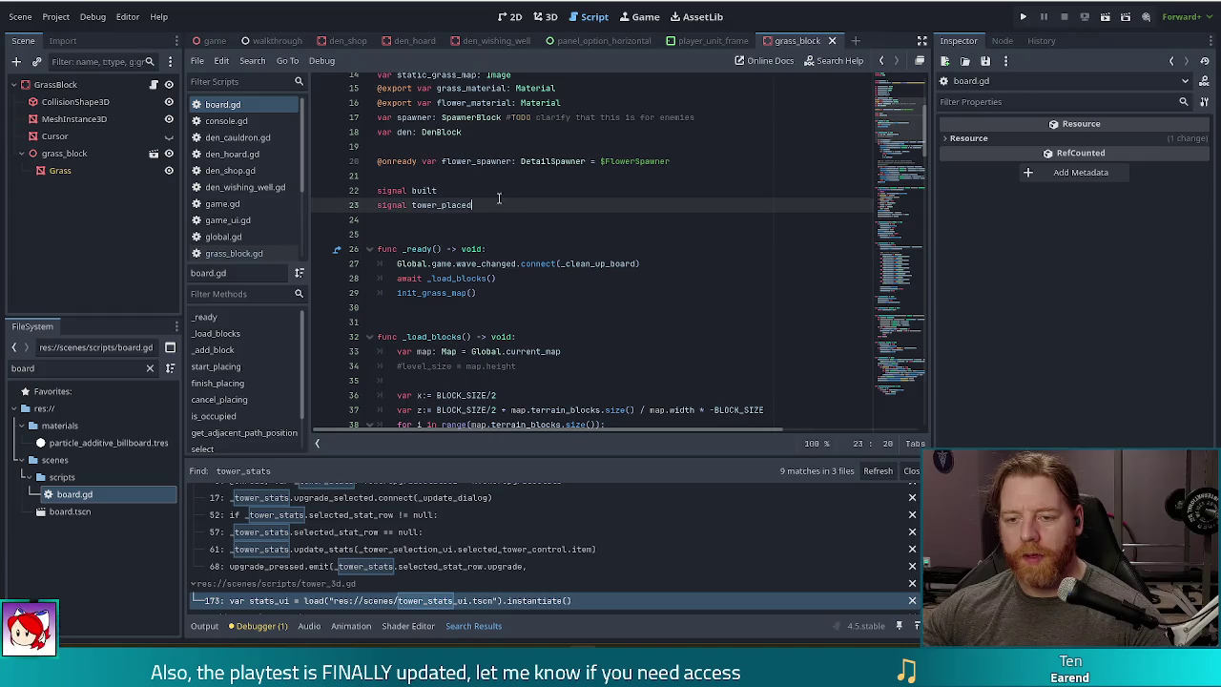
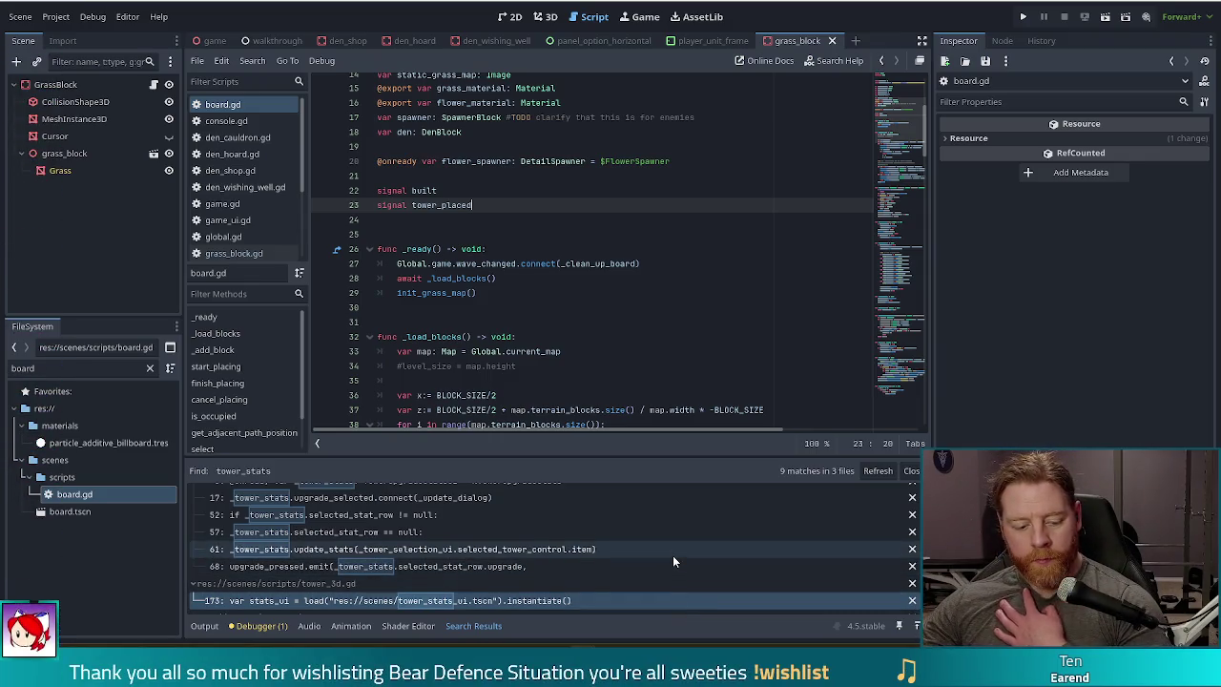
- Add 'signal tower_selected' on a new line below signal tower_placed in board.gd and save
{"action": "left_click", "coordinate": [633, 308]}
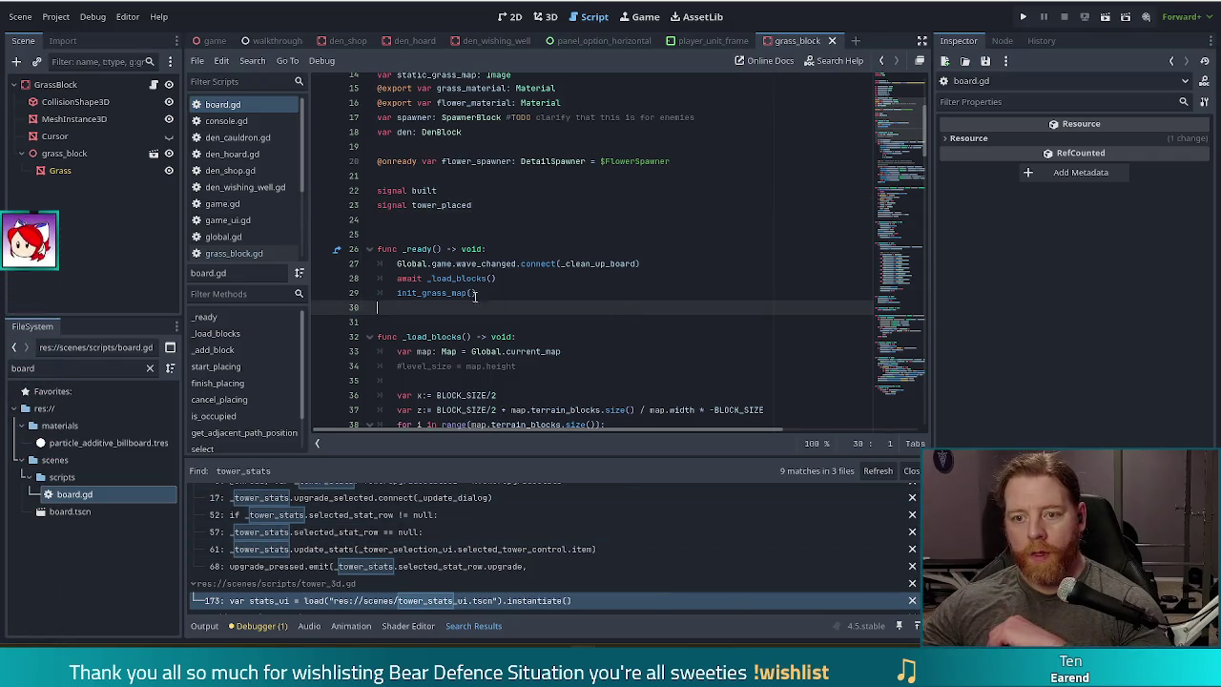
{"action": "left_click", "coordinate": [481, 204]}
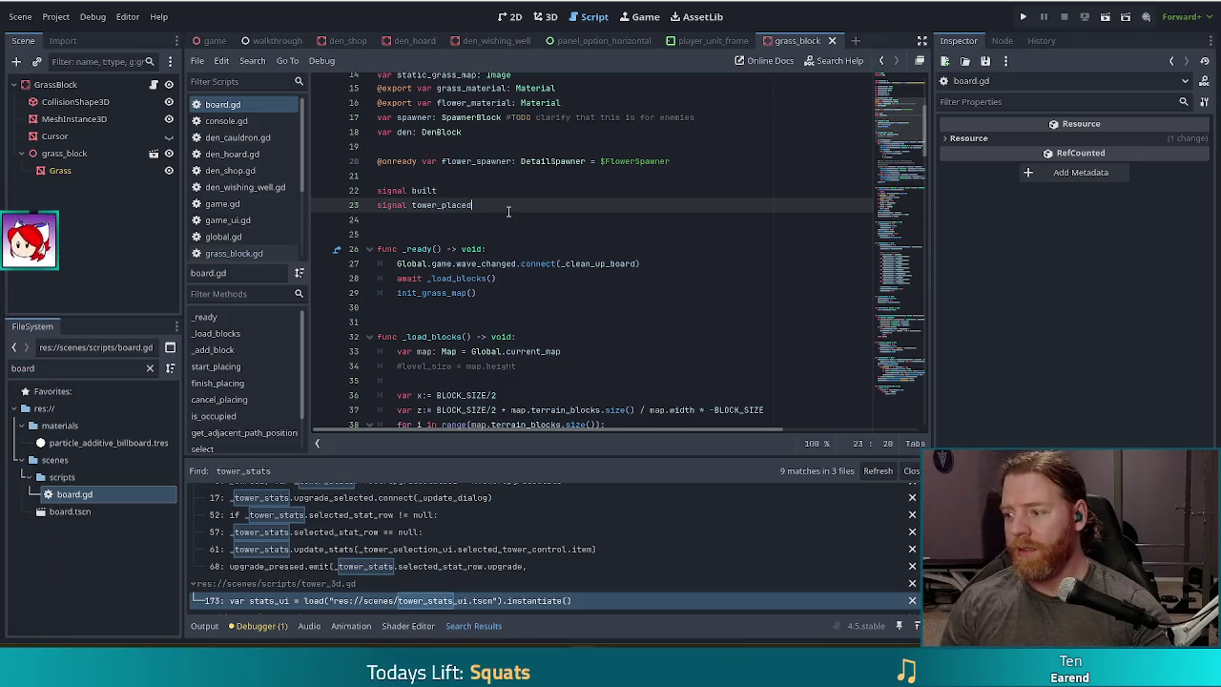
{"action": "key", "text": "Return"}
{"action": "type", "text": "signal t"}
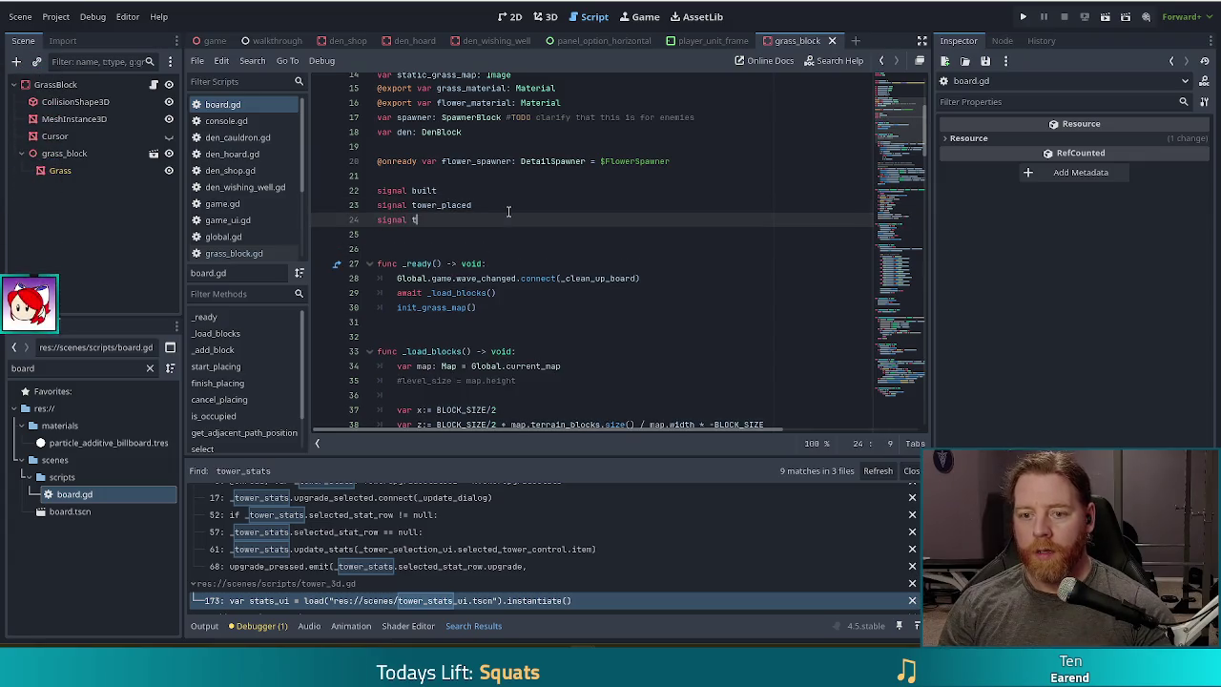
{"action": "type", "text": "ower_selected"}
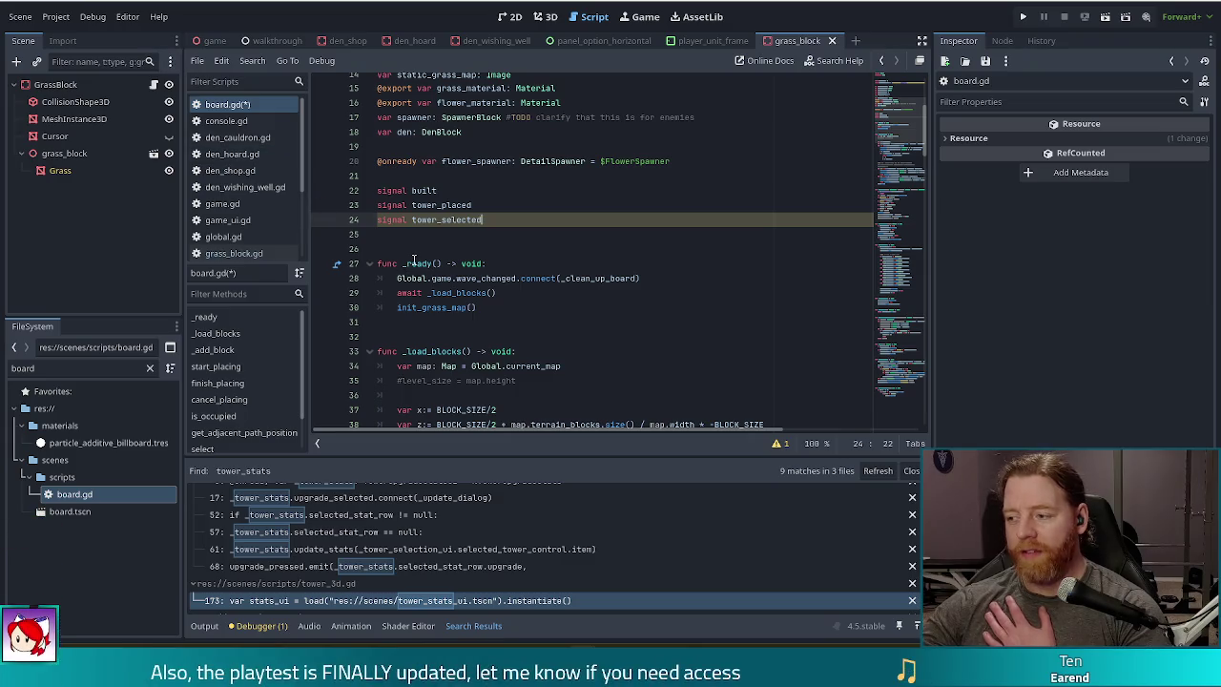
{"action": "mouse_move", "coordinate": [414, 260]}
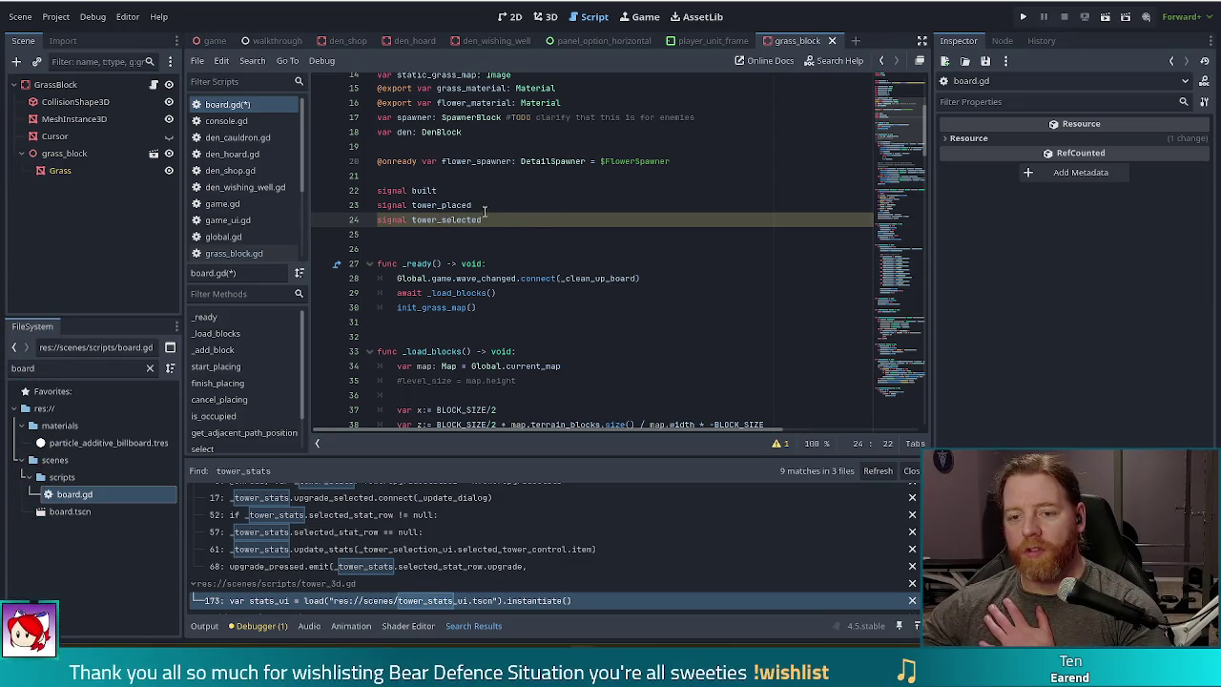
{"action": "key", "text": "ctrl+shift+Left"}
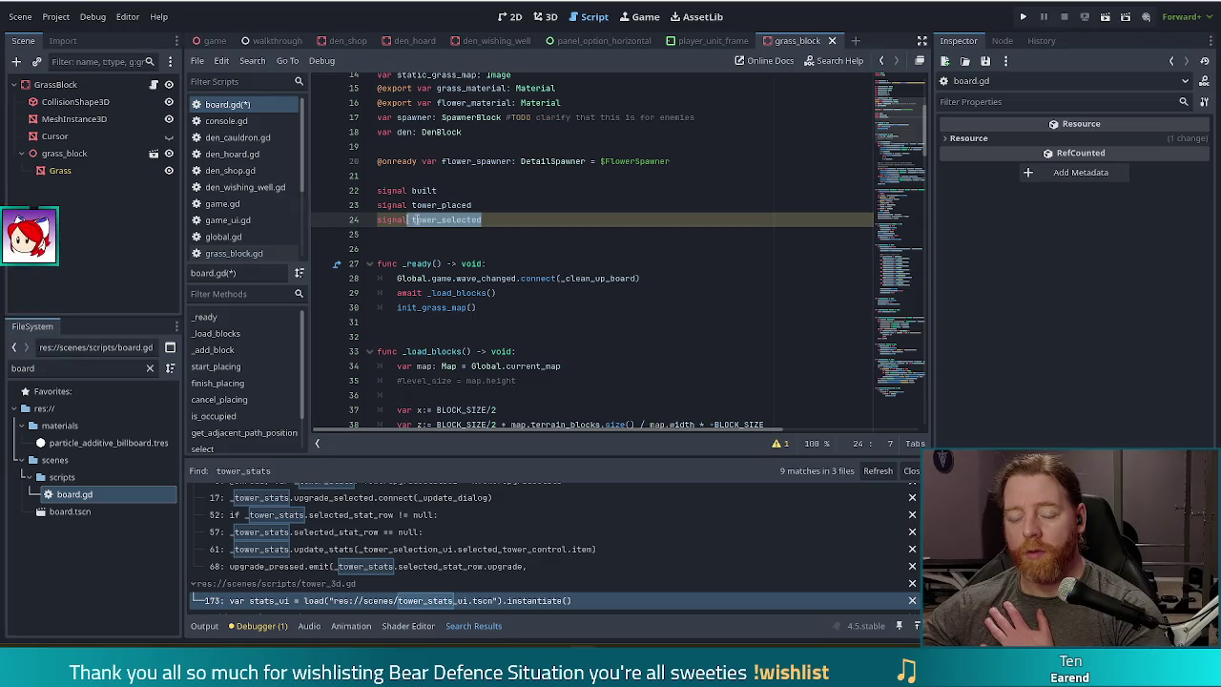
{"action": "left_click", "coordinate": [413, 219]}
{"action": "left_click", "coordinate": [482, 220]}
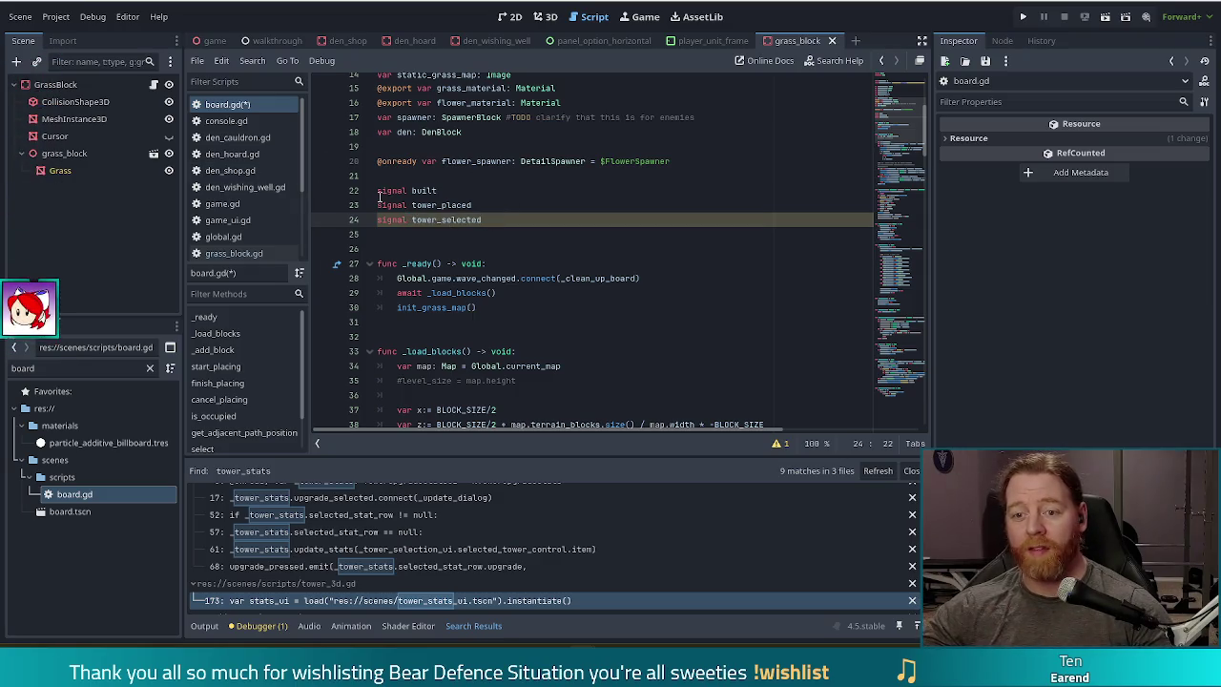
{"action": "key", "text": "ctrl+s"}
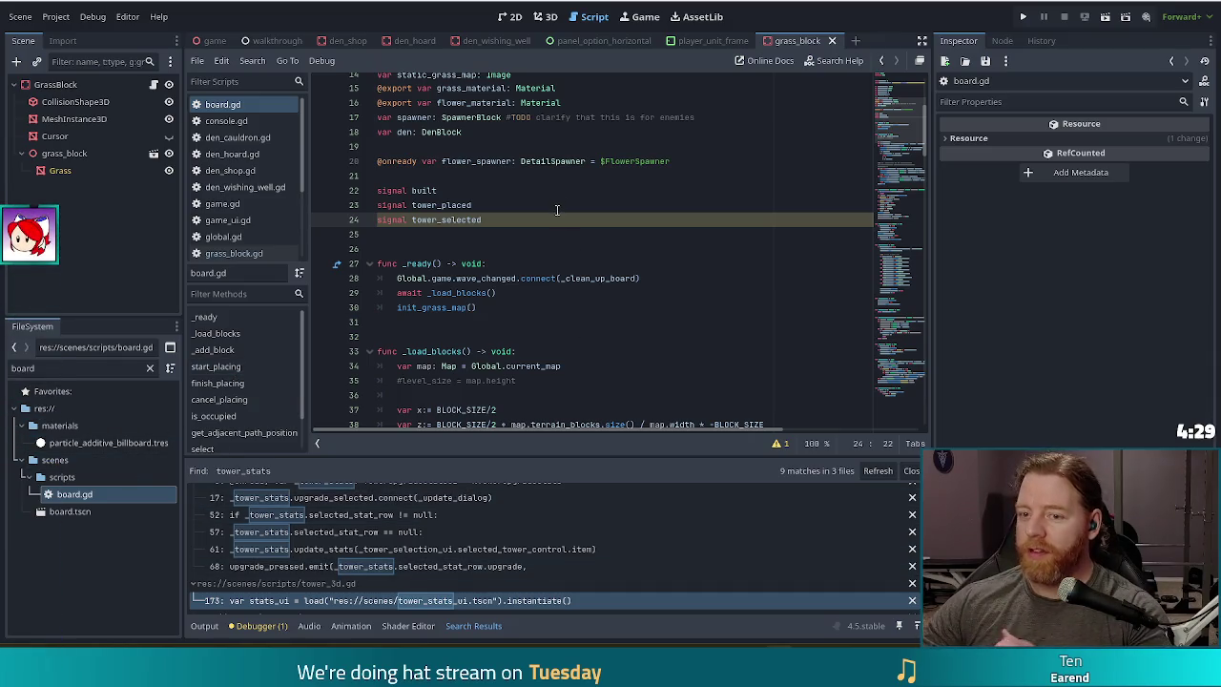
- Scroll the script list and open tower_3d.gd
{"action": "left_click", "coordinate": [450, 220]}
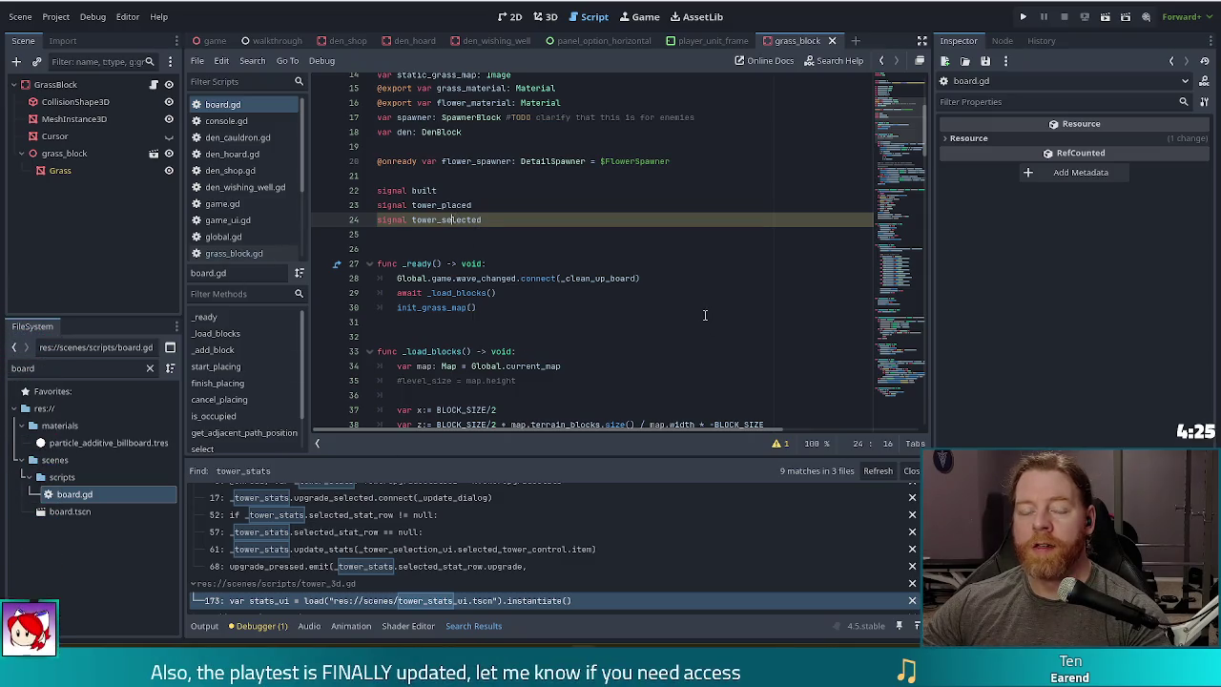
{"action": "scroll", "coordinate": [243, 191], "scroll_direction": "down", "scroll_amount": 4}
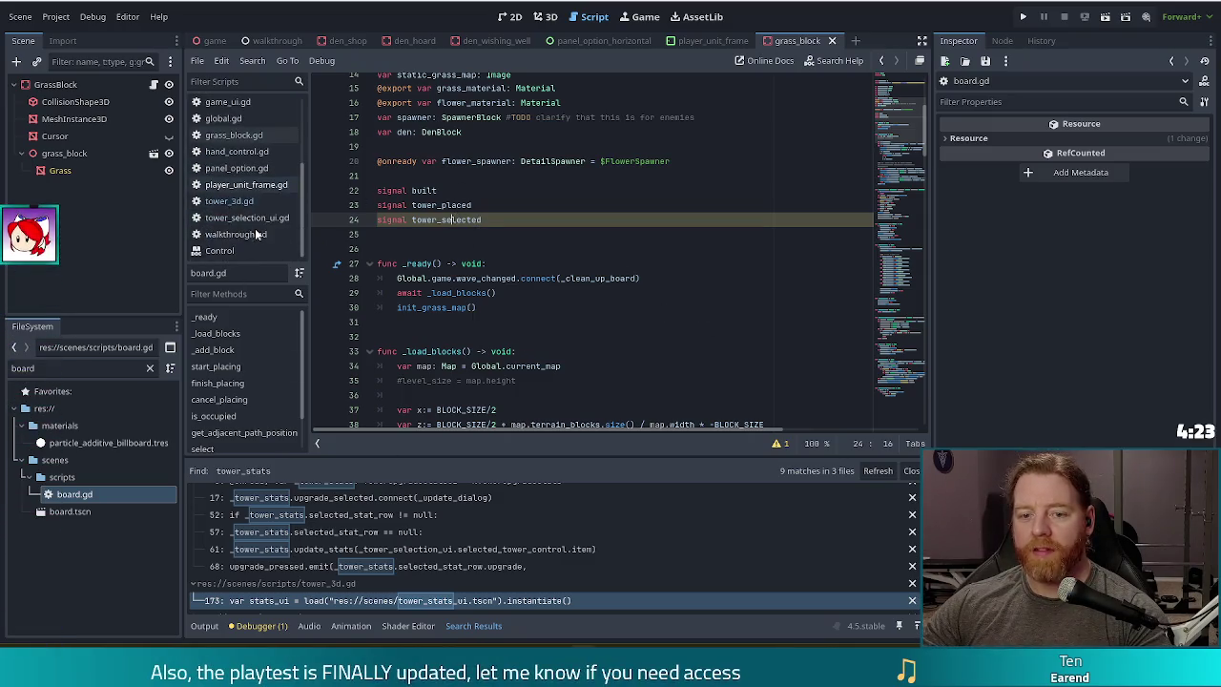
{"action": "left_click", "coordinate": [223, 200]}
- Add the line board.tower_selected.emit(self) at the end of select()
{"action": "left_click", "coordinate": [499, 233]}
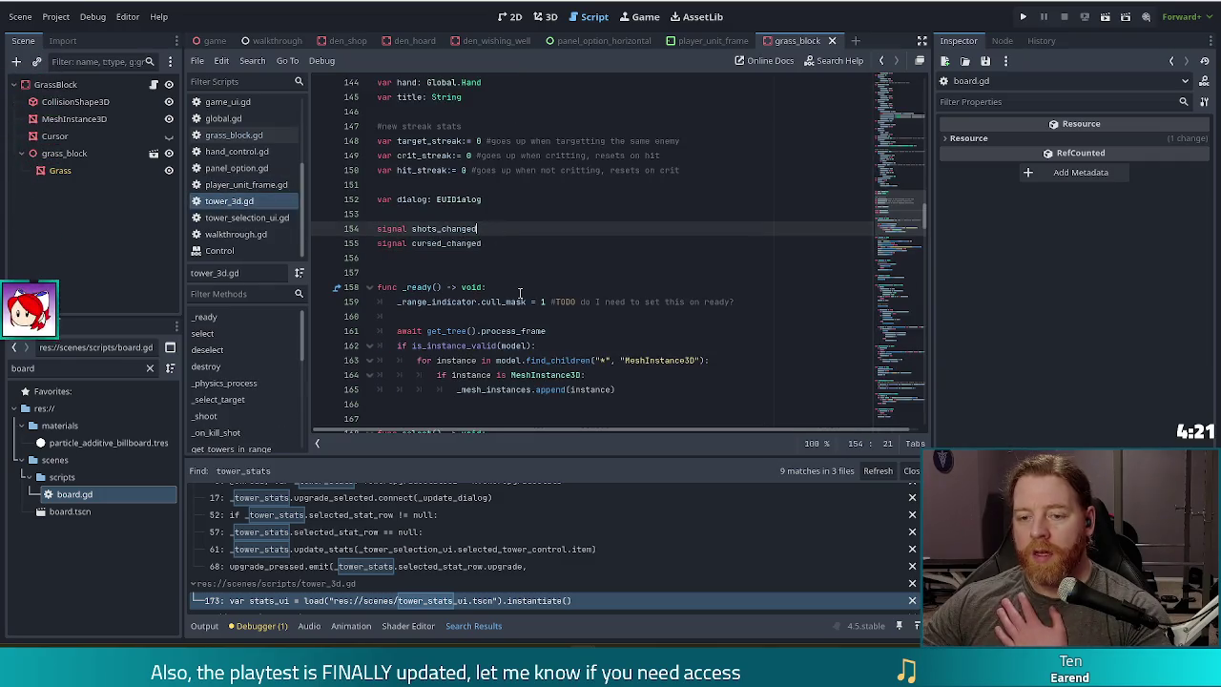
{"action": "scroll", "coordinate": [505, 267], "scroll_direction": "down", "scroll_amount": 6}
{"action": "left_click", "coordinate": [515, 302]}
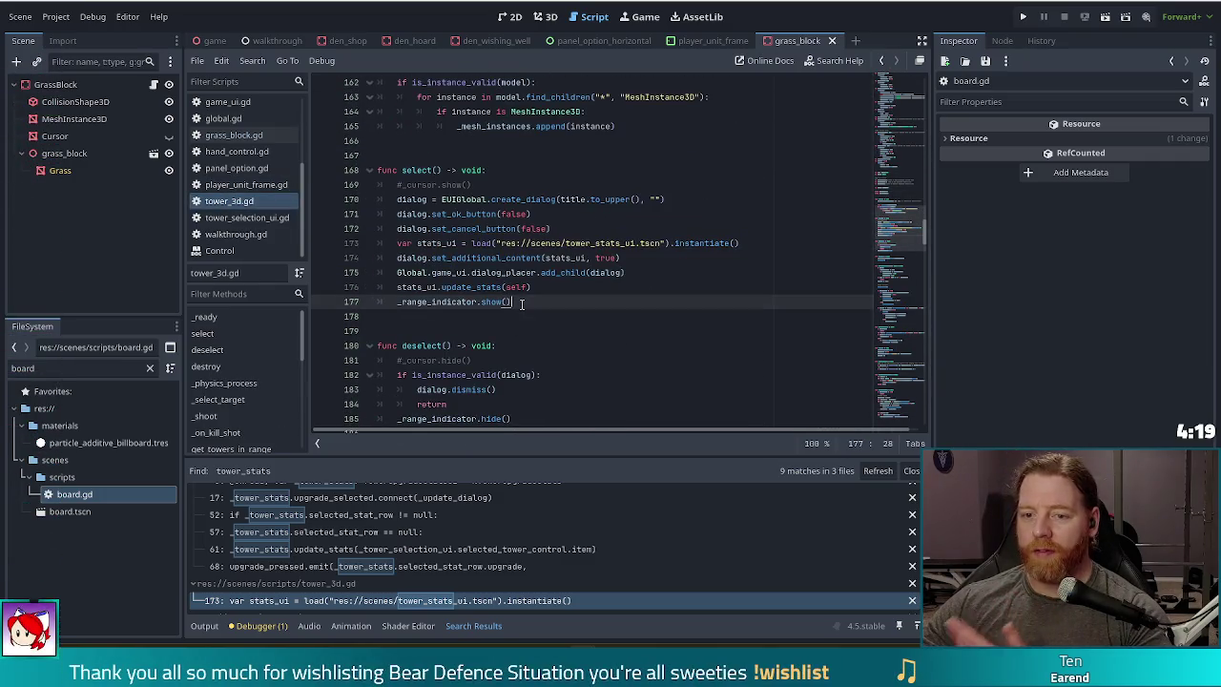
{"action": "key", "text": "Return"}
{"action": "type", "text": "boar"}
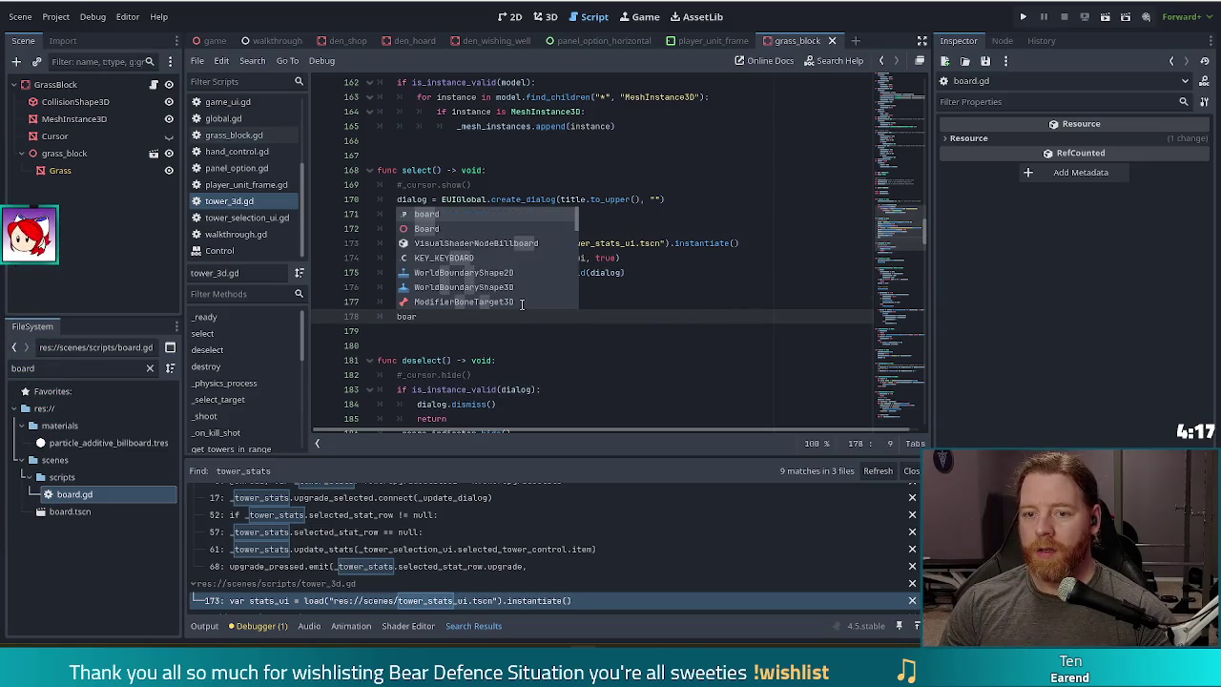
{"action": "key", "text": "Return"}
{"action": "type", "text": ".emit"}
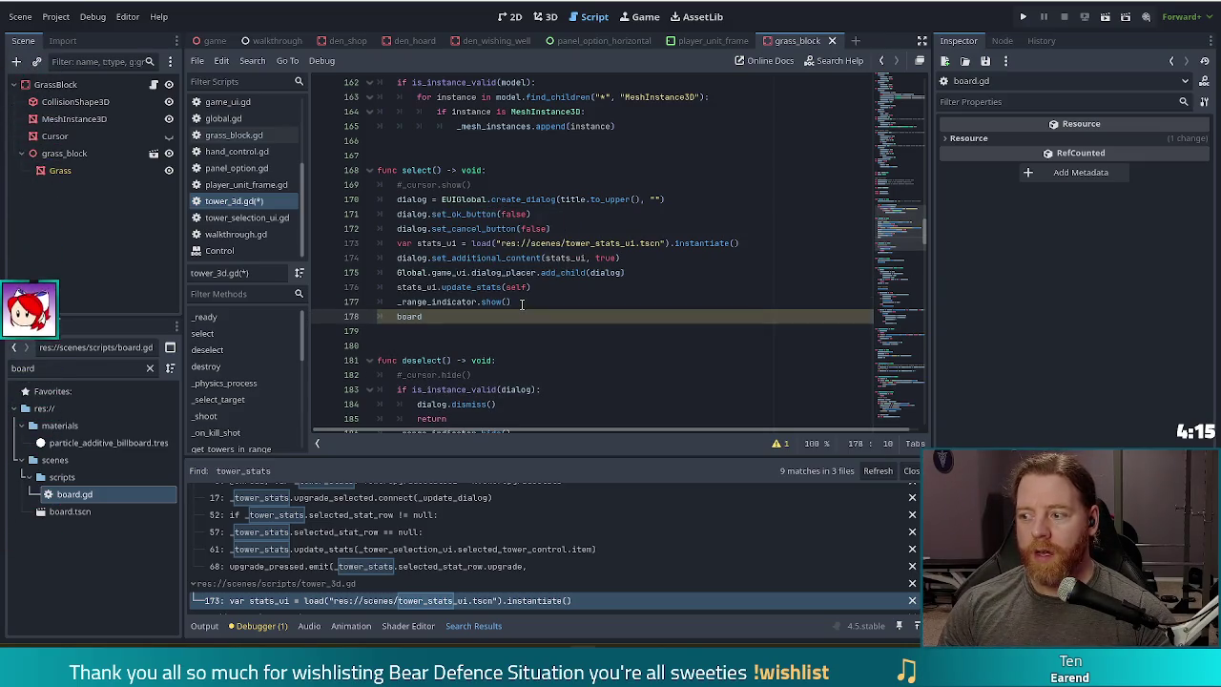
{"action": "key", "text": "BackSpace"}
{"action": "key", "text": "BackSpace"}
{"action": "key", "text": "BackSpace"}
{"action": "key", "text": "BackSpace"}
{"action": "type", "text": "tower_s"}
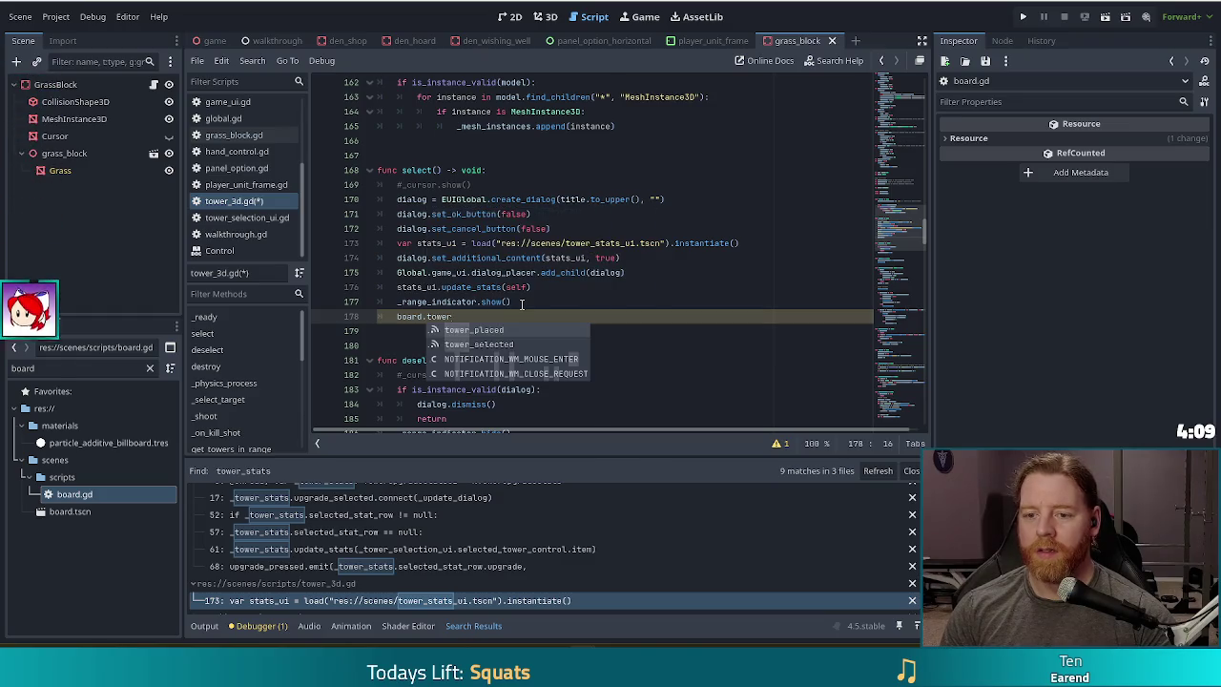
{"action": "key", "text": "Return"}
{"action": "type", "text": ".emit("}
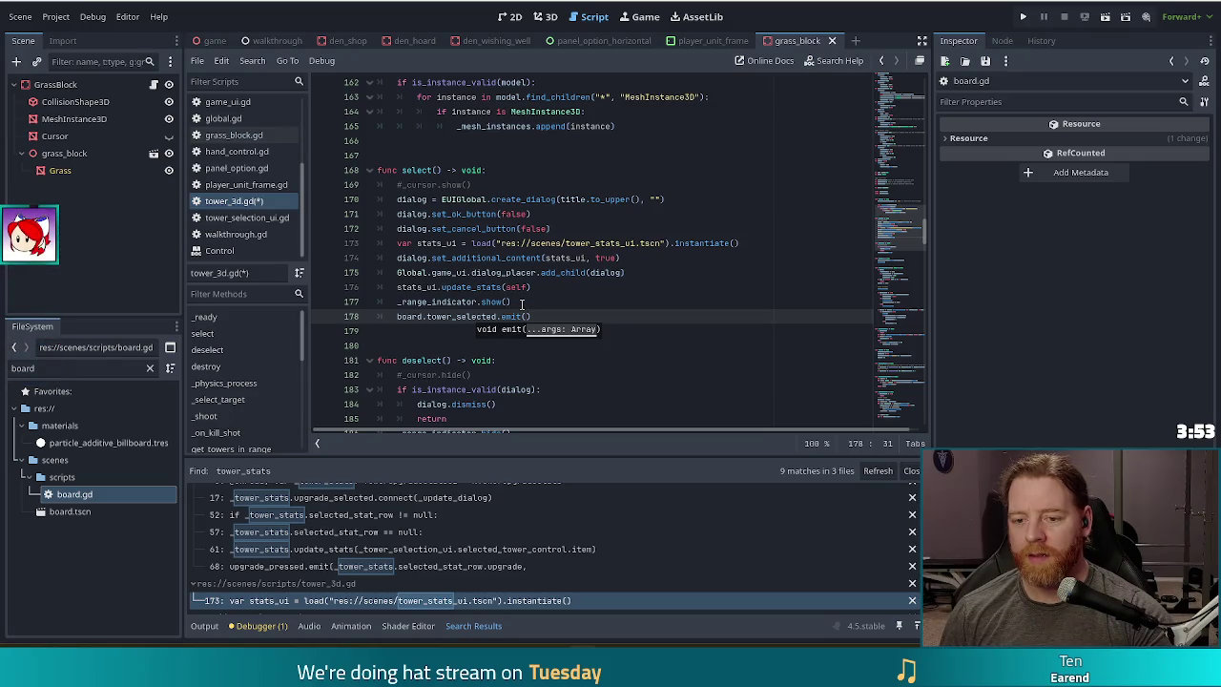
{"action": "type", "text": "self"}
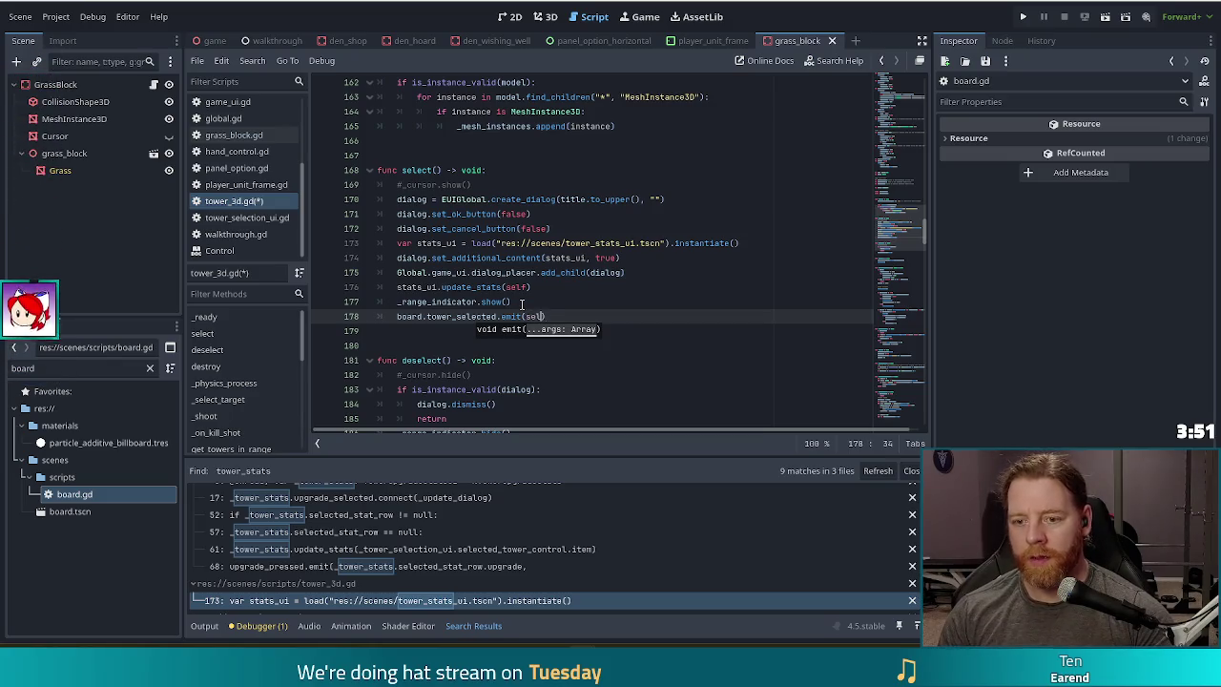
- Add the comment '#TODO probably let the board decide about showing the popups and stuff' and save
{"action": "left_click", "coordinate": [530, 300]}
{"action": "key", "text": "Return"}
{"action": "type", "text": "#TODO "}
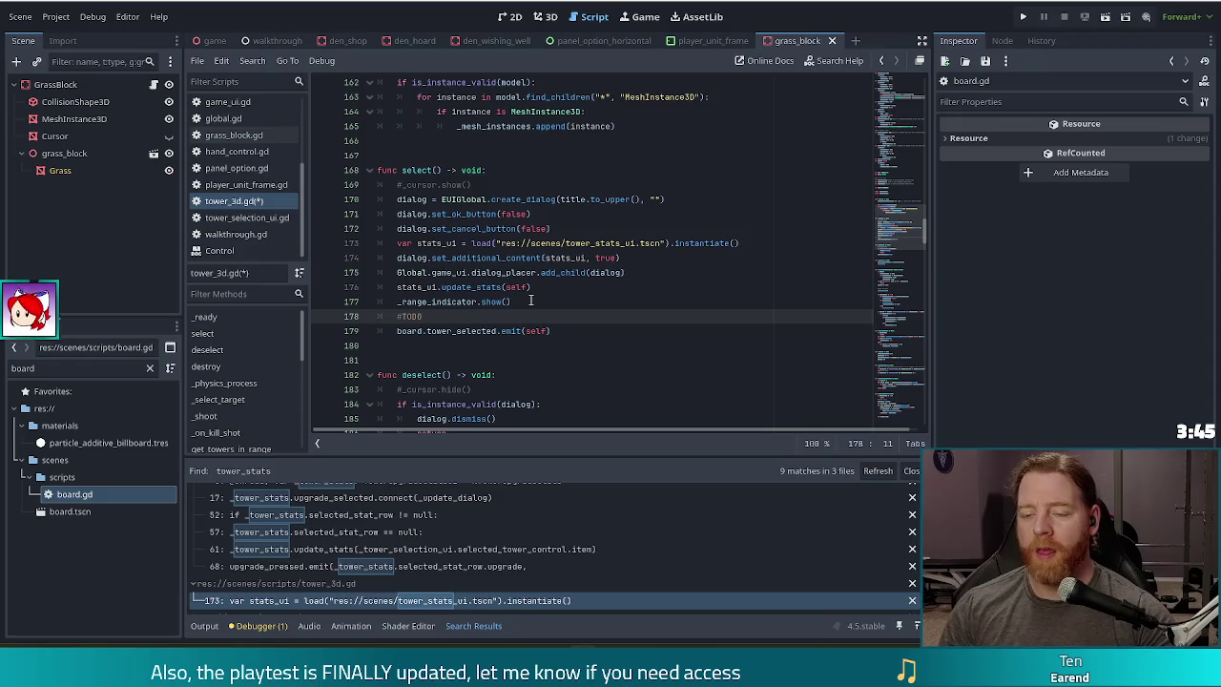
{"action": "type", "text": "probably "}
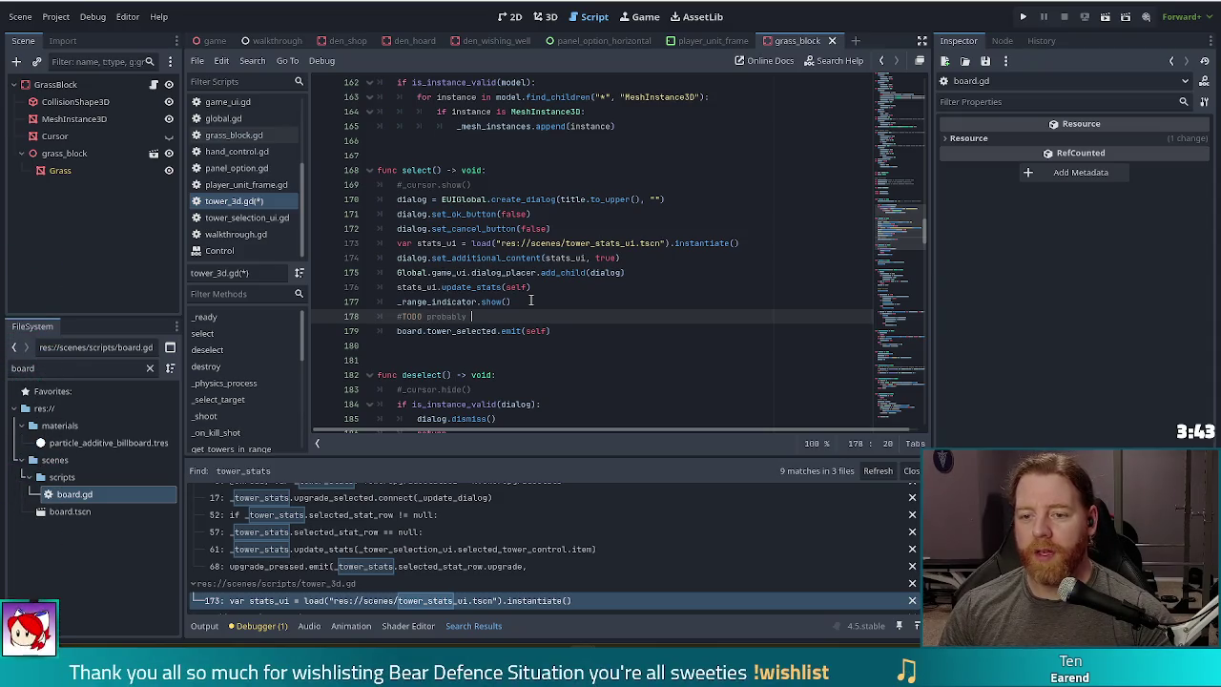
{"action": "type", "text": "let the boar"}
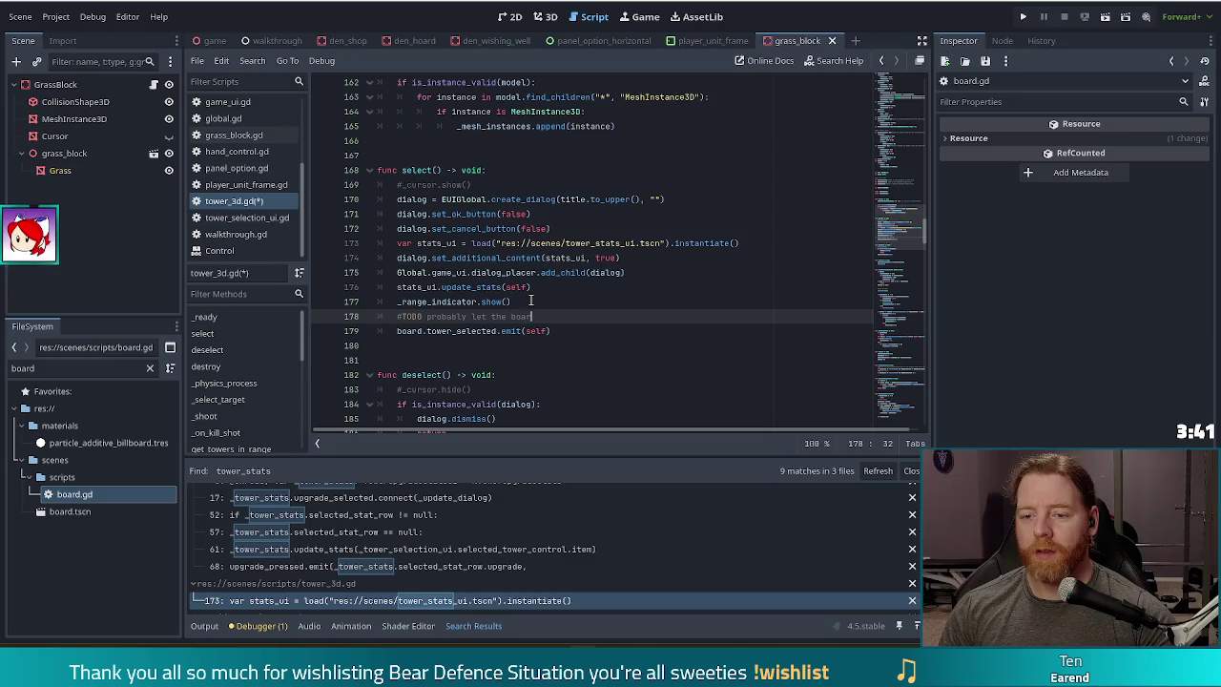
{"action": "type", "text": "d do all this"}
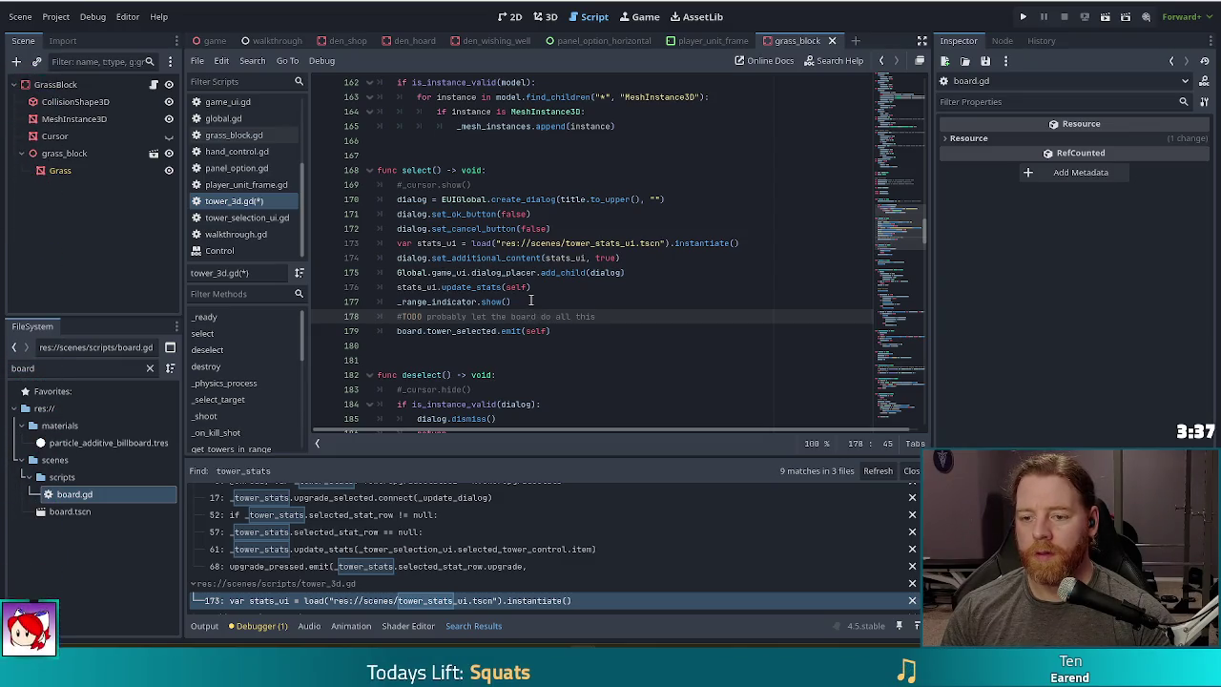
{"action": "key", "text": "ctrl+shift+Left"}
{"action": "key", "text": "ctrl+shift+Left"}
{"action": "key", "text": "ctrl+shift+Left"}
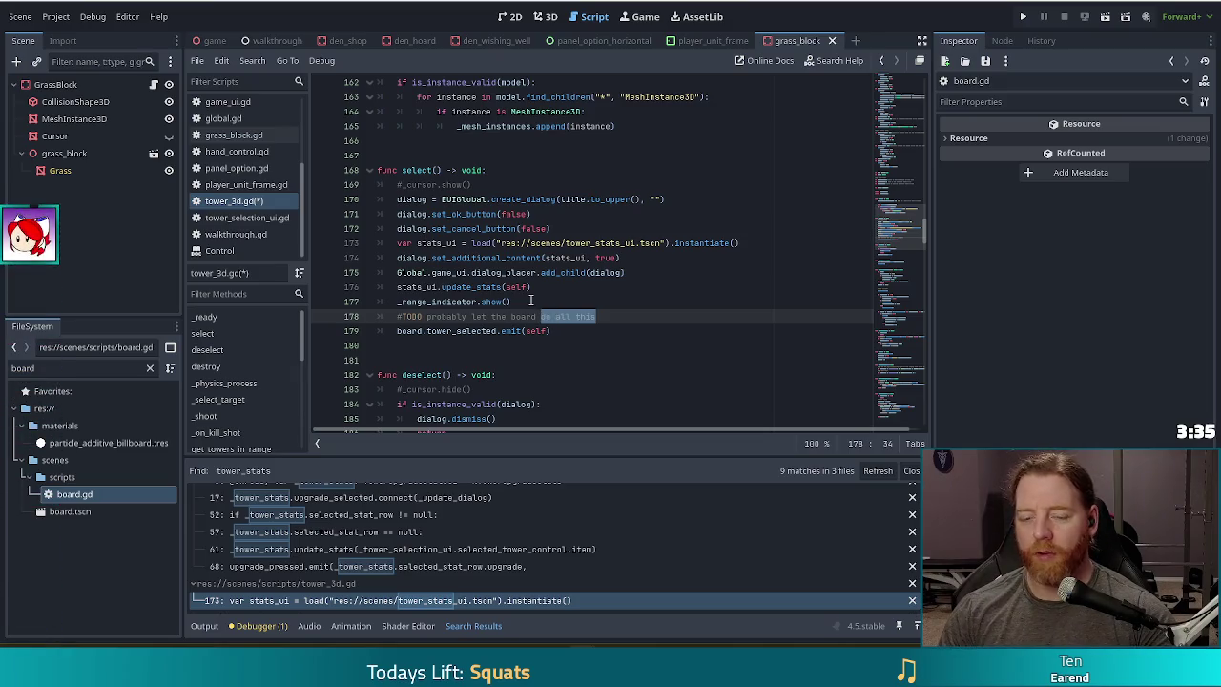
{"action": "type", "text": "decide st"}
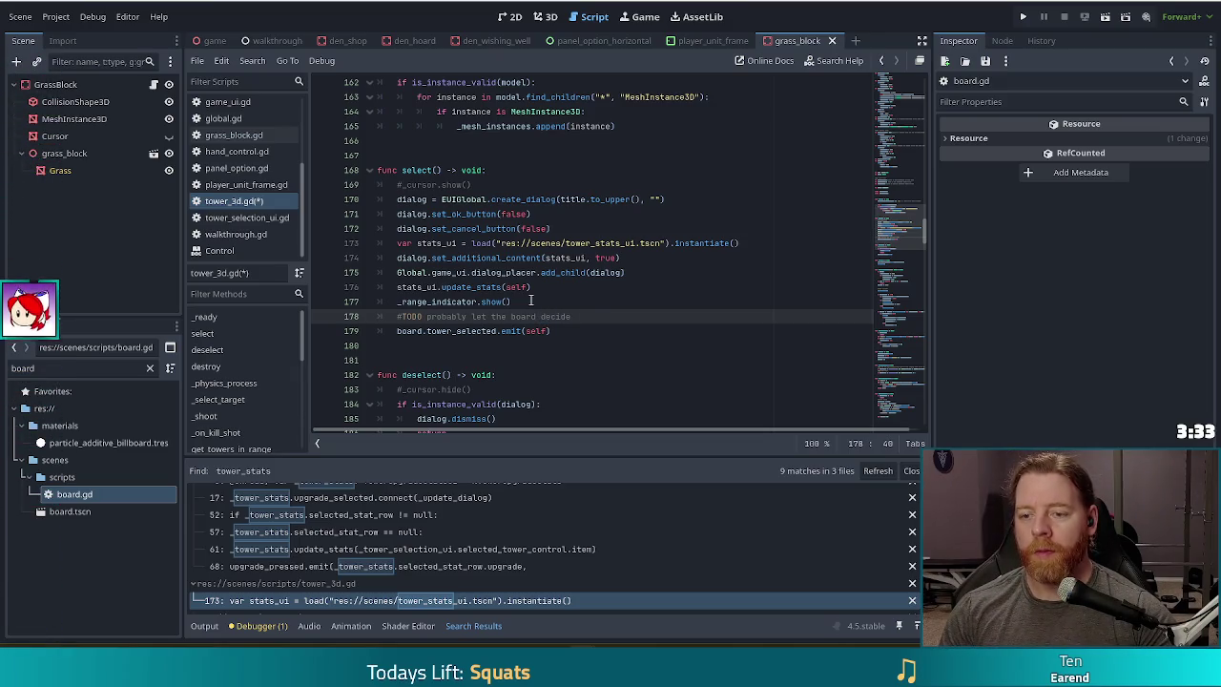
{"action": "key", "text": "BackSpace"}
{"action": "key", "text": "BackSpace"}
{"action": "type", "text": "about showing the p"}
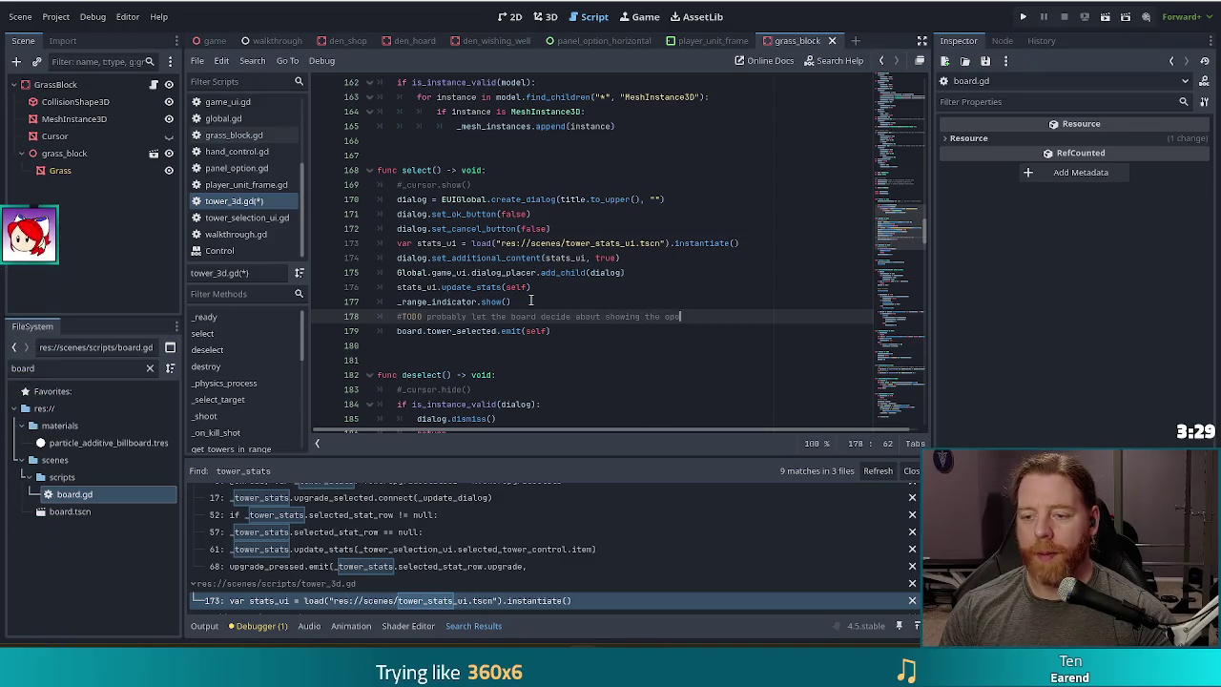
{"action": "type", "text": "opu"}
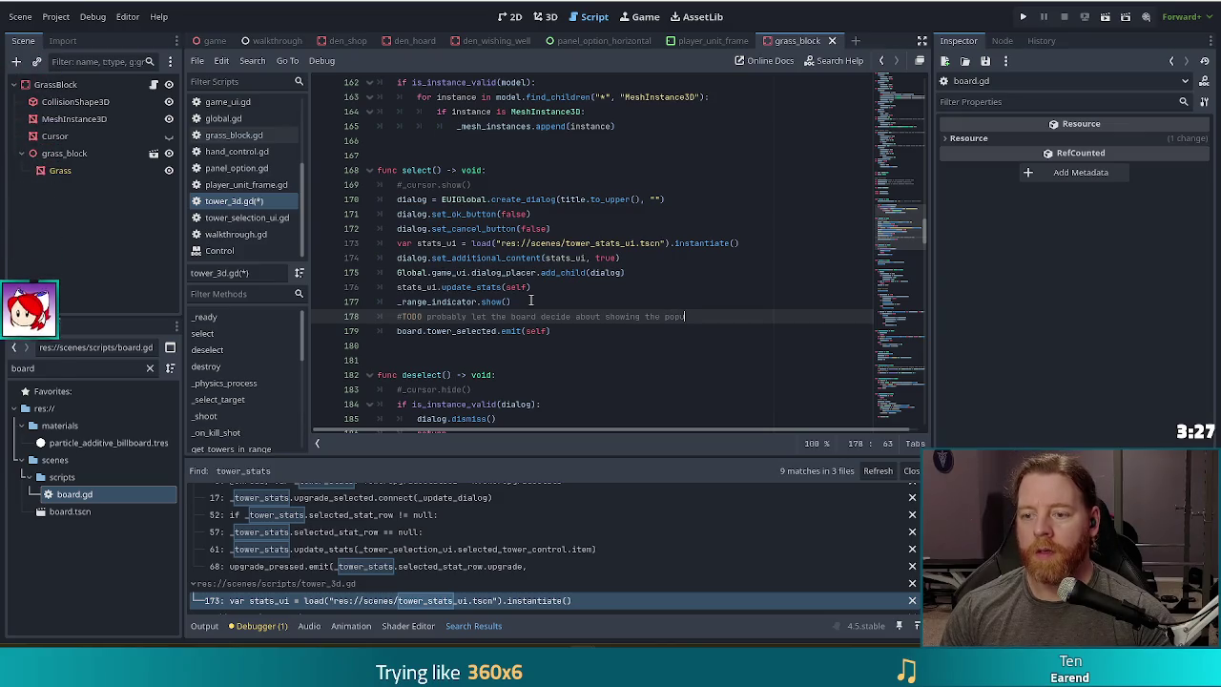
{"action": "type", "text": "ps and stuff"}
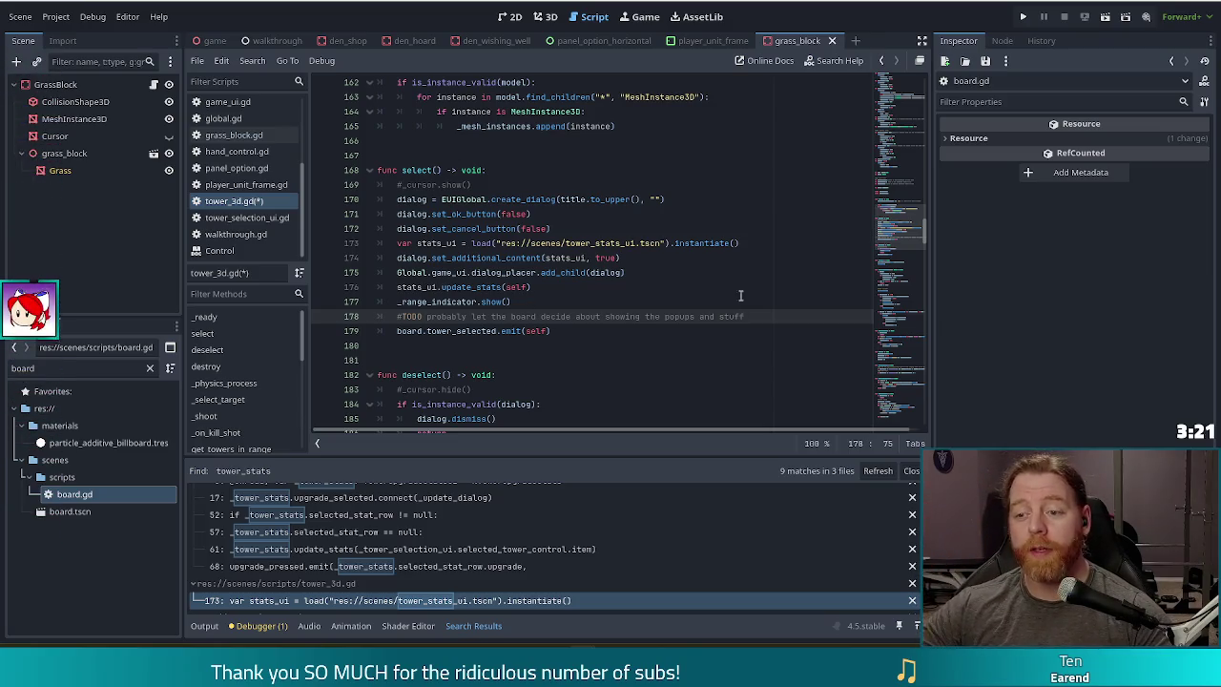
{"action": "left_click", "coordinate": [565, 331]}
{"action": "key", "text": "ctrl+s"}
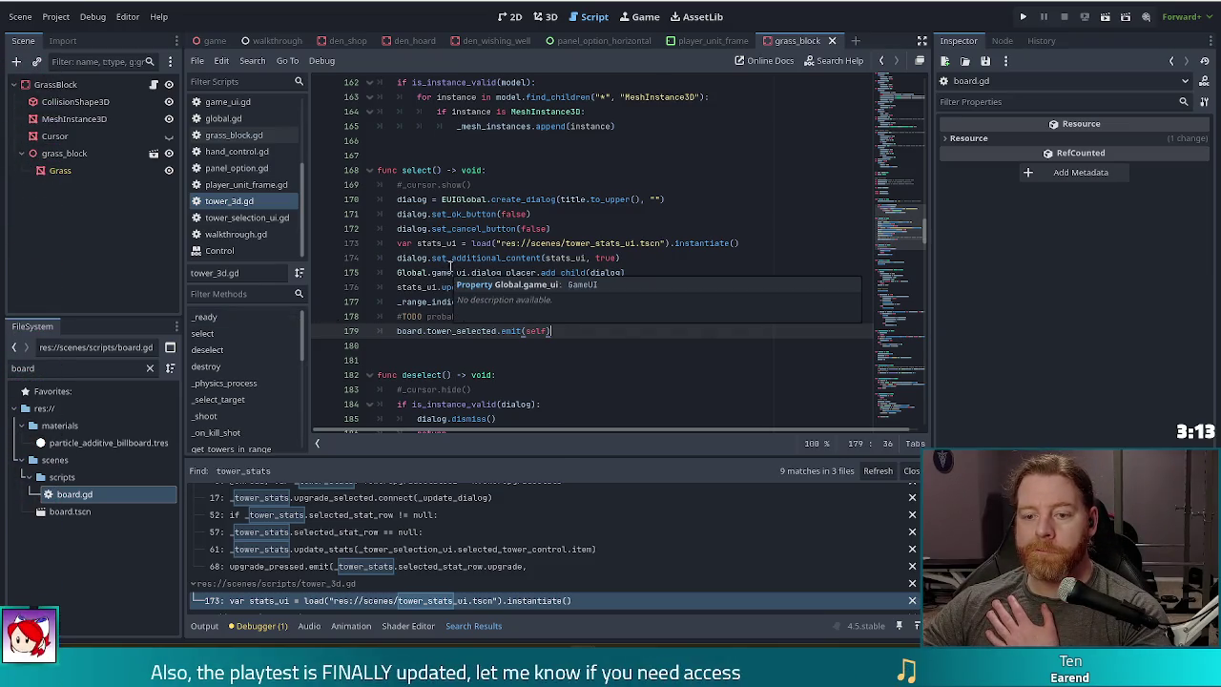
- Review the edited select() code and place the caret after add_child on line 175
{"action": "scroll", "coordinate": [449, 269], "scroll_direction": "down", "scroll_amount": 2}
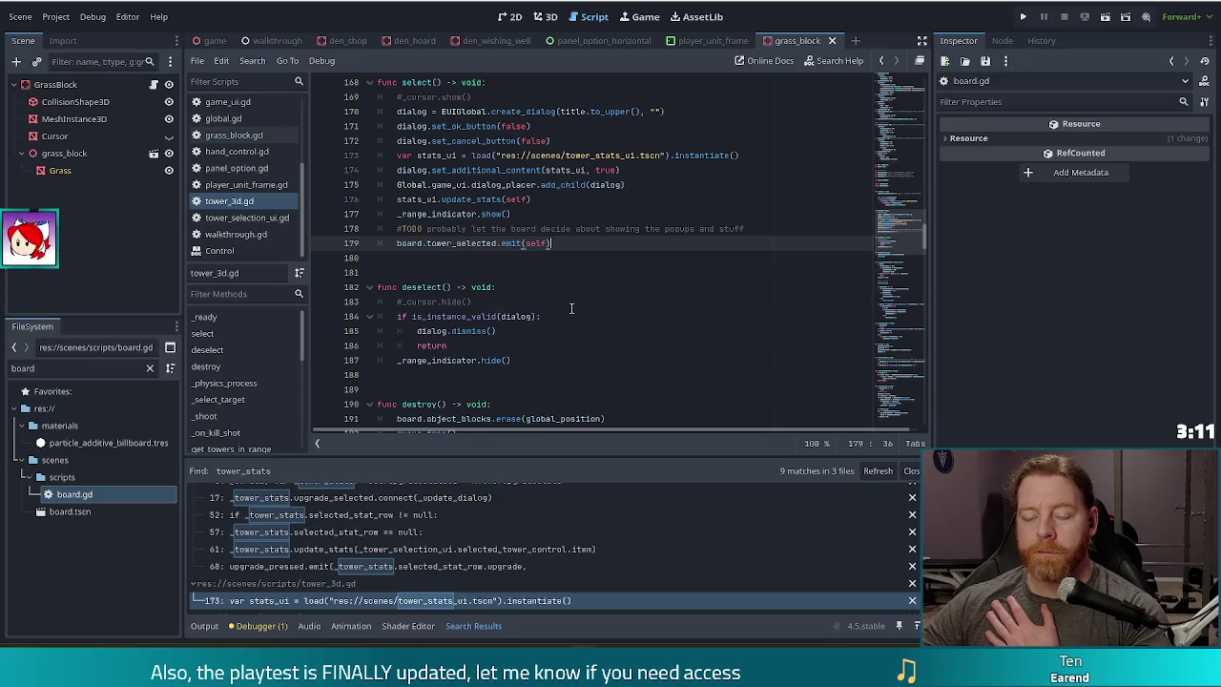
{"action": "scroll", "coordinate": [531, 255], "scroll_direction": "up", "scroll_amount": 2}
{"action": "scroll", "coordinate": [531, 256], "scroll_direction": "up", "scroll_amount": 2}
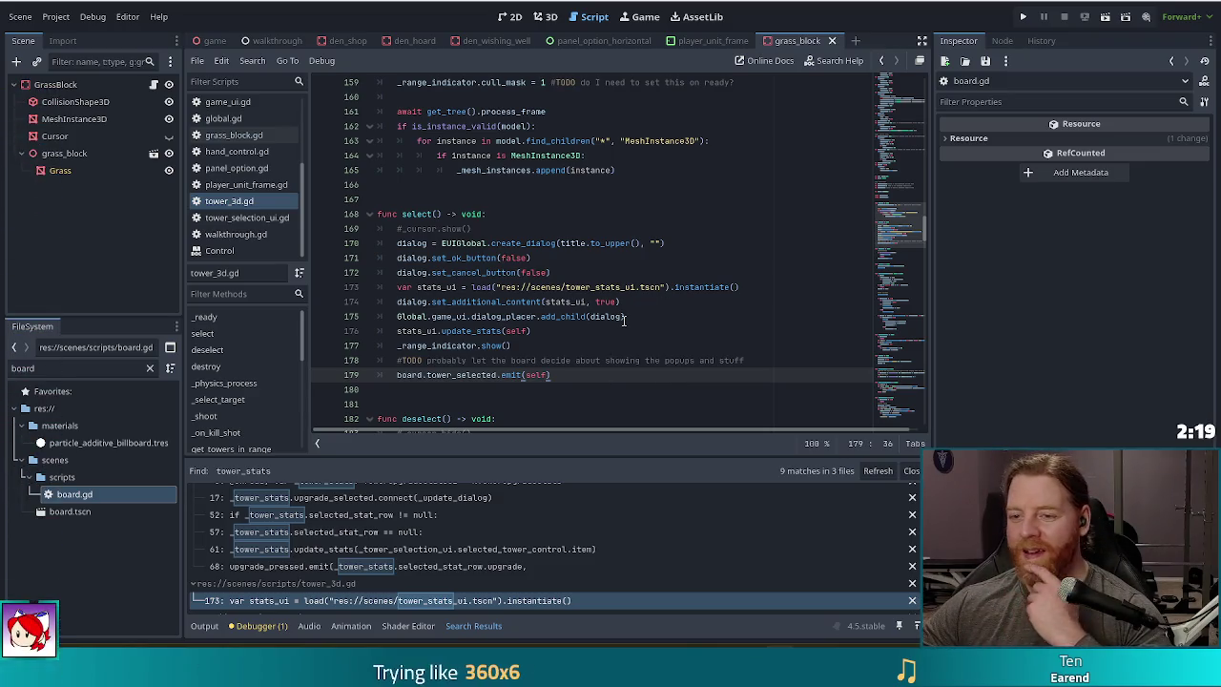
{"action": "left_click", "coordinate": [587, 316]}
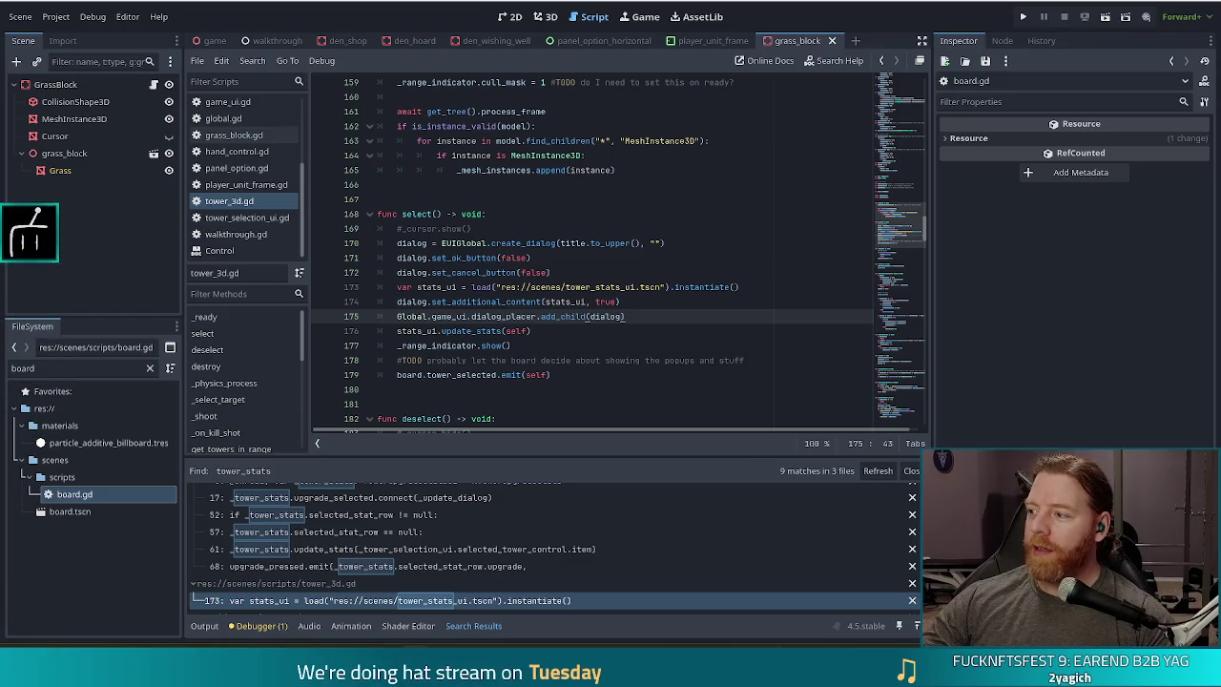
- Switch from Godot to the browser showing the Bear Defence Situation Steam store page
{"action": "key", "text": "alt+Tab"}
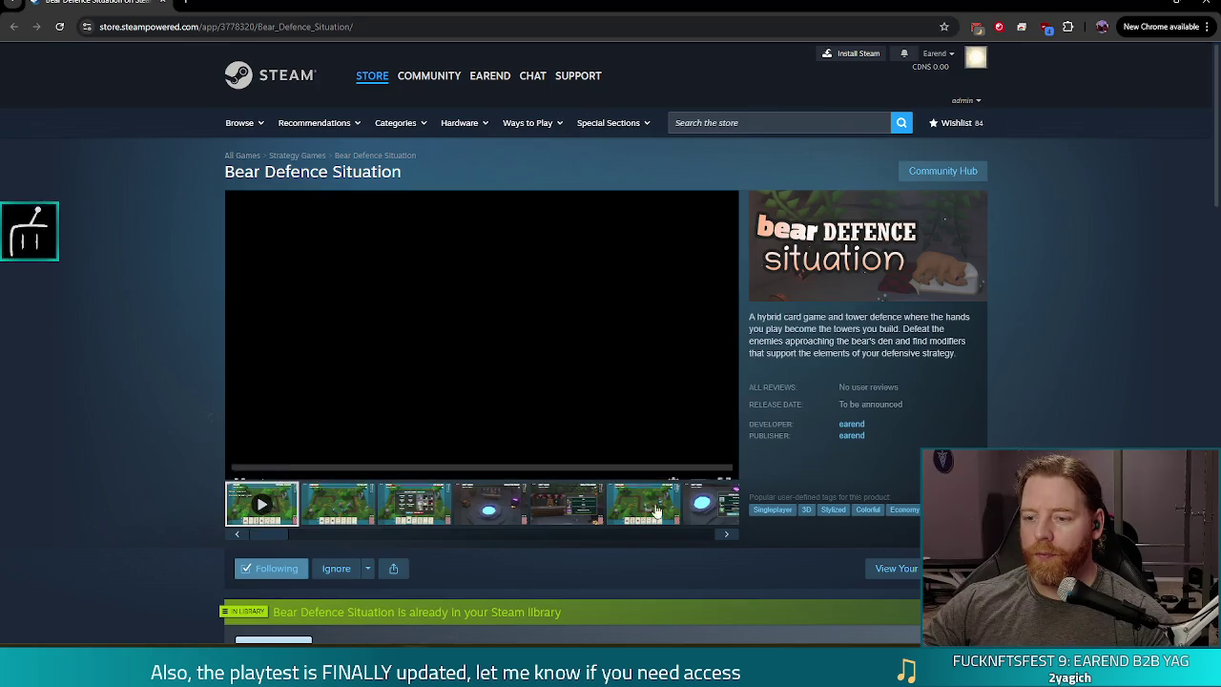
- Start the Bear Defence Situation gameplay trailer playing in full screen
{"action": "left_click", "coordinate": [724, 468]}
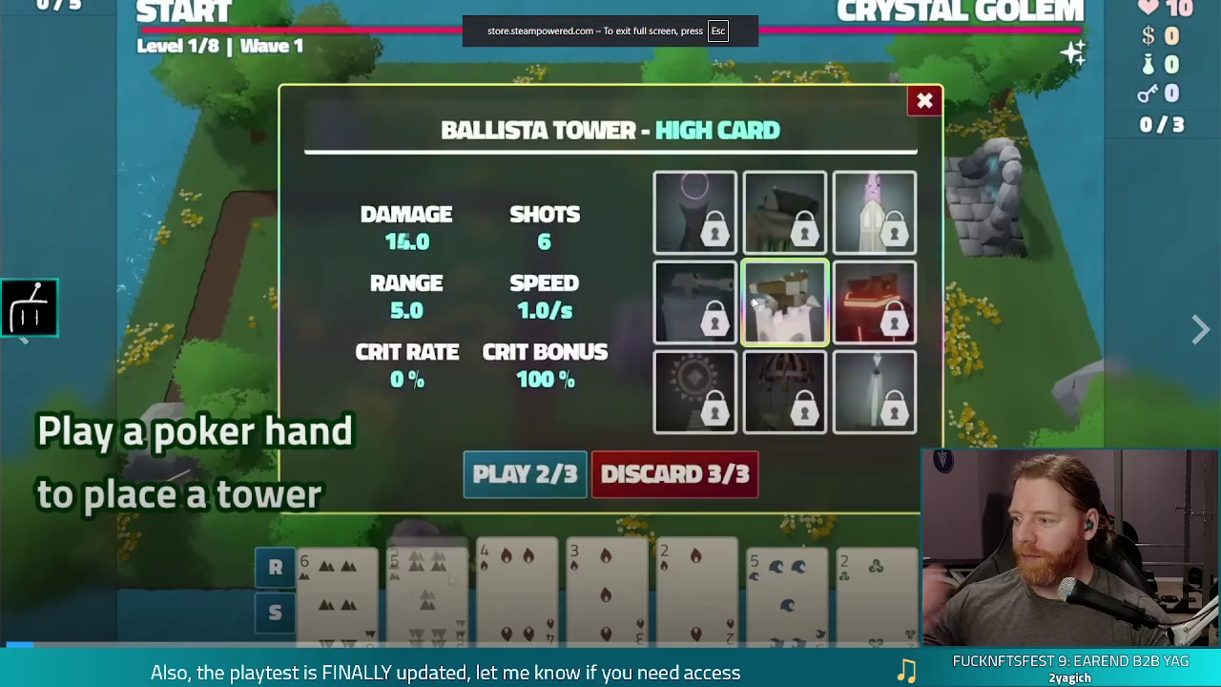